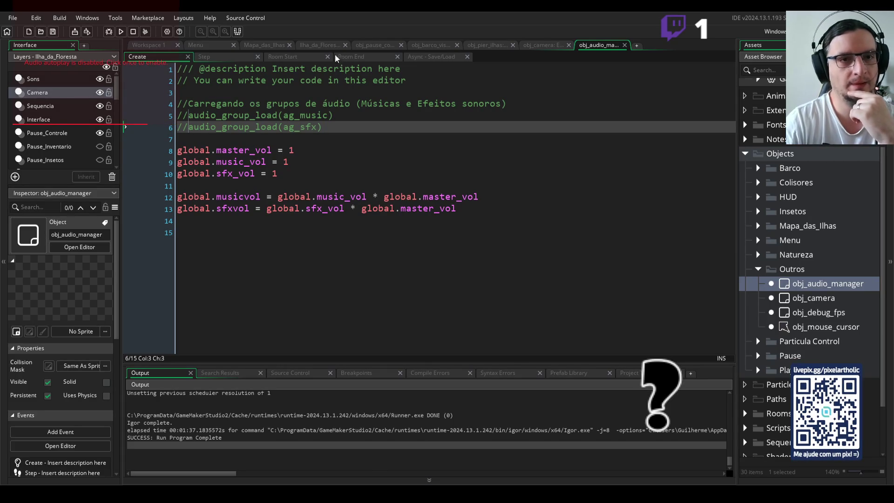
Open the Ilha_da_Floresta room, collapse the Outros folder, then switch to Aseprite.
left_click(316, 45)
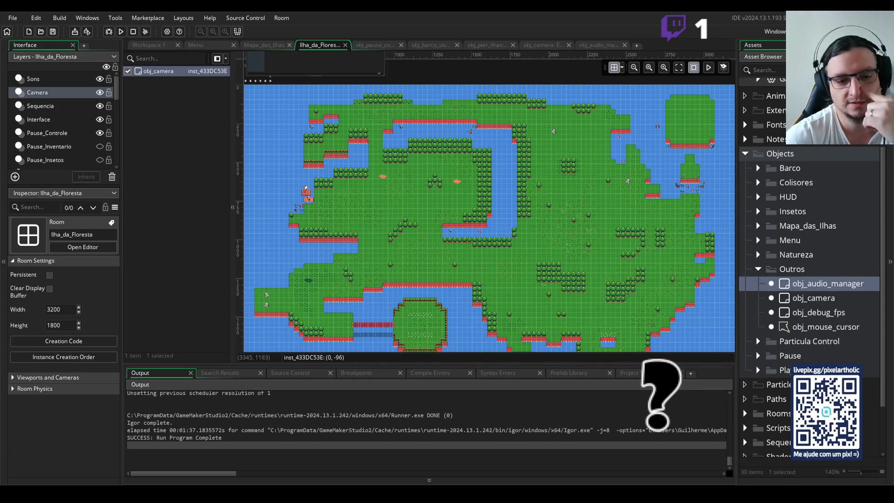
left_click(758, 269)
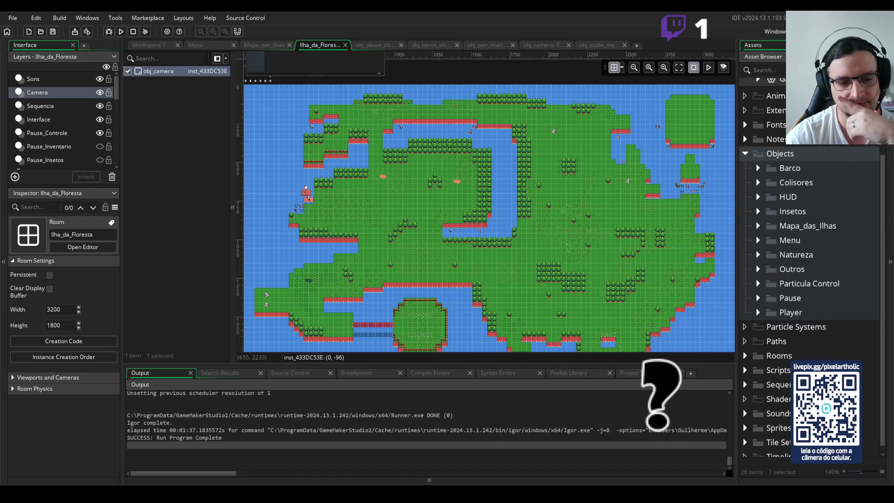
key("alt+Tab")
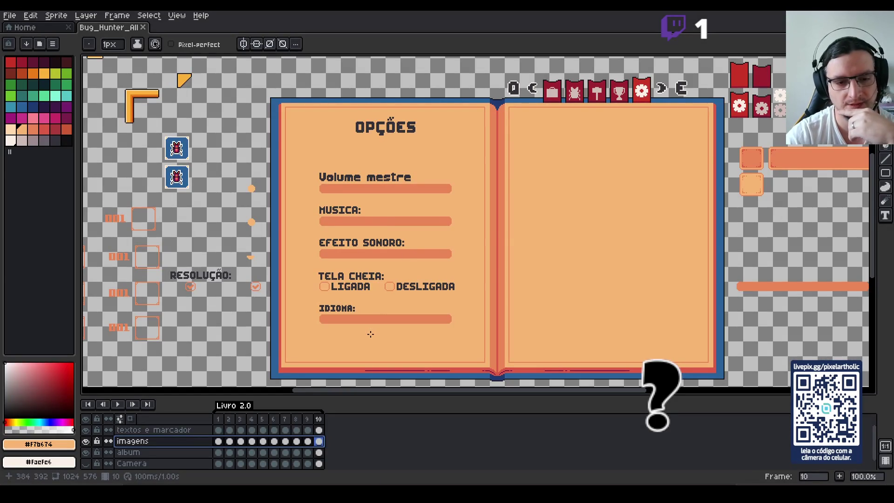
Zoom and pan to the IDIOMA bar below TELA CHEIA, toggling the imagens layer off and on.
scroll(372, 334, "up", 2)
scroll(372, 334, "up", 1)
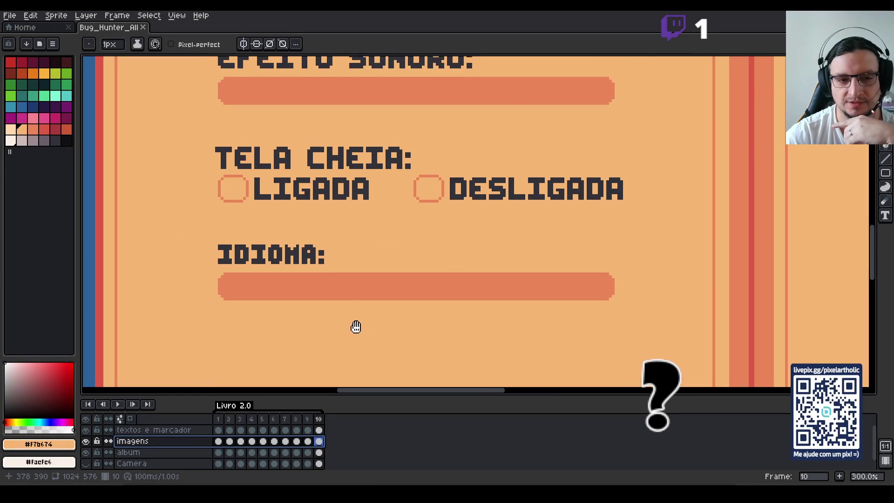
left_click_drag(353, 326, 393, 295)
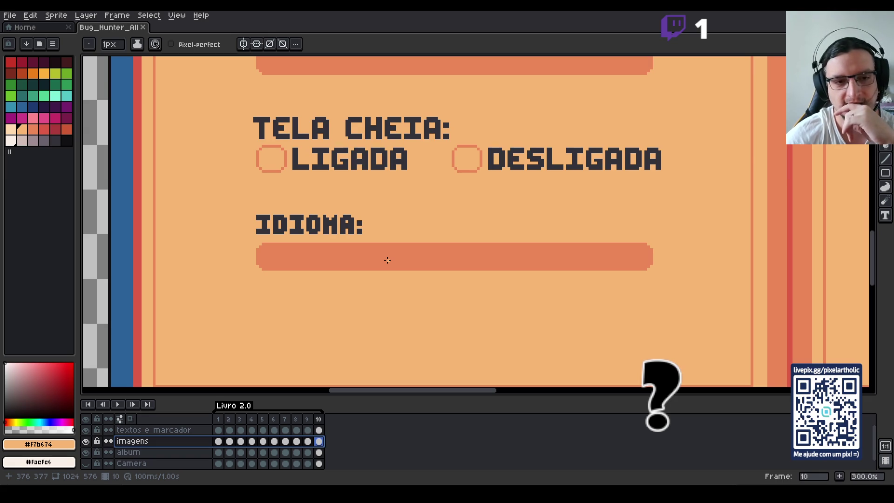
scroll(366, 262, "down", 1)
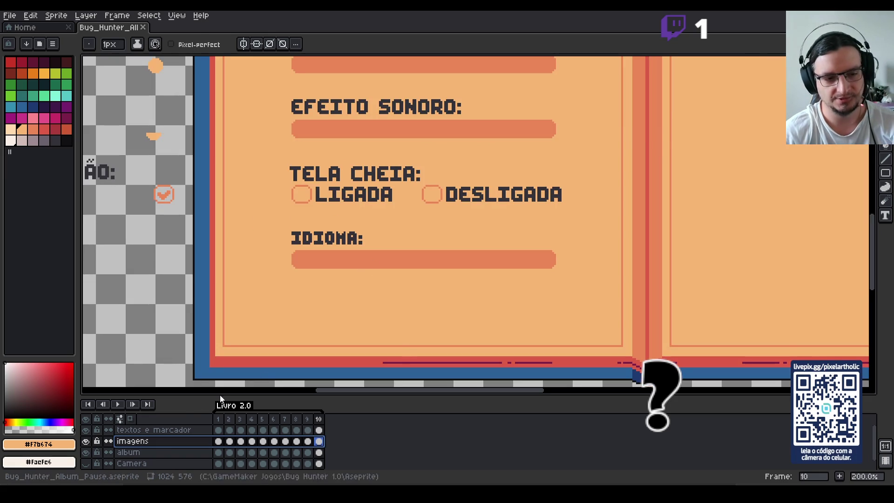
left_click(86, 441)
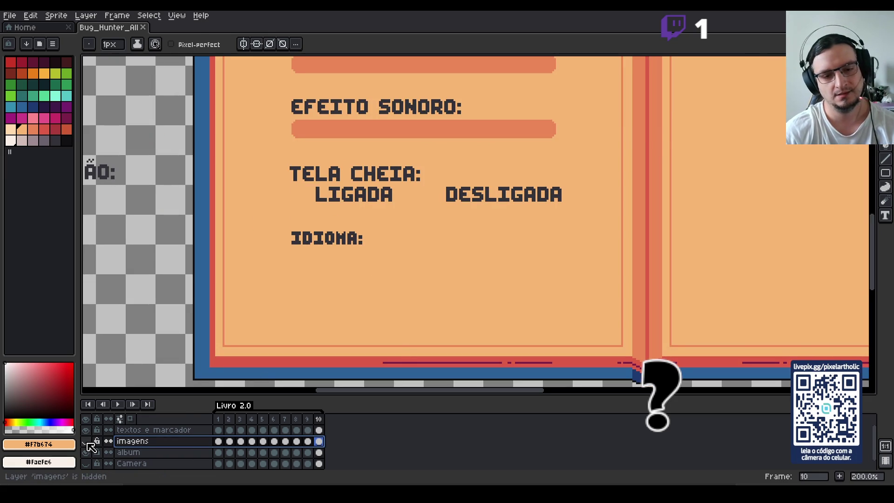
left_click(86, 442)
scroll(315, 276, "up", 1)
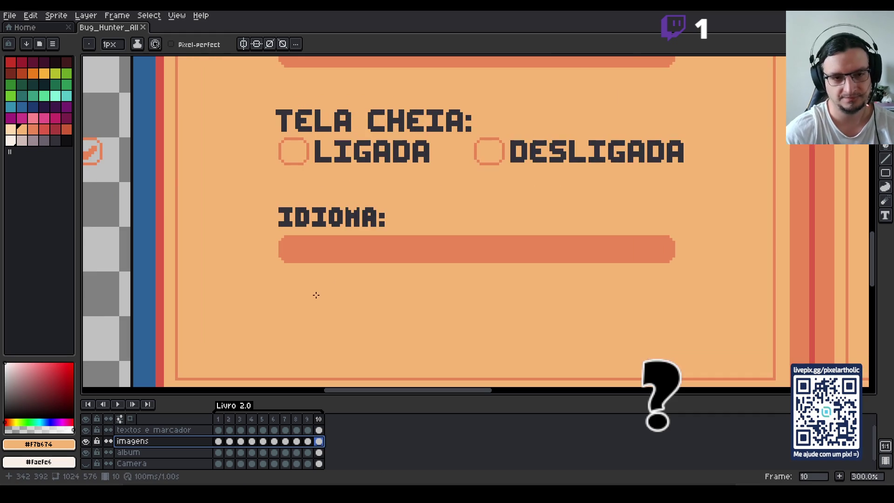
left_click_drag(314, 306, 324, 258)
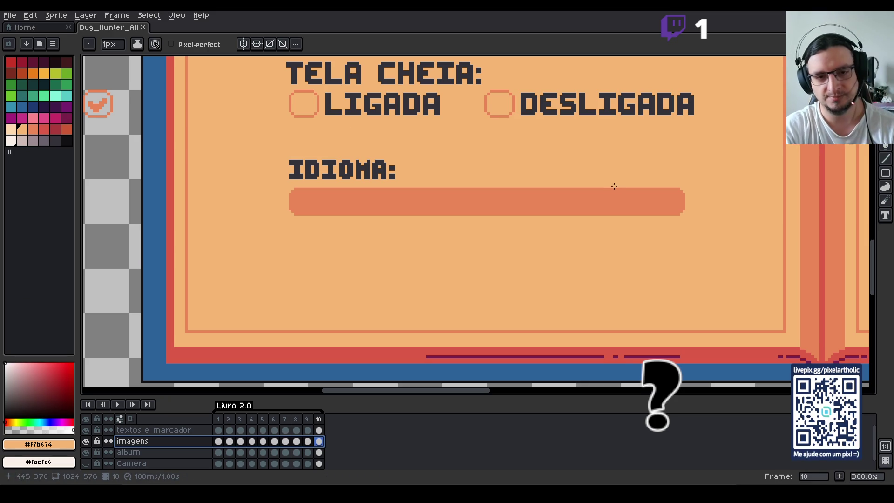
left_click_drag(491, 246, 478, 212)
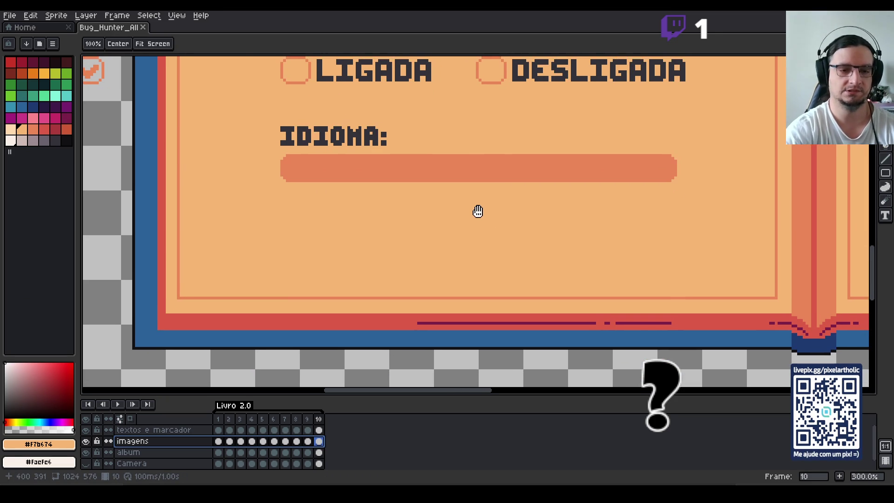
scroll(484, 219, "up", 1)
scroll(485, 219, "down", 1)
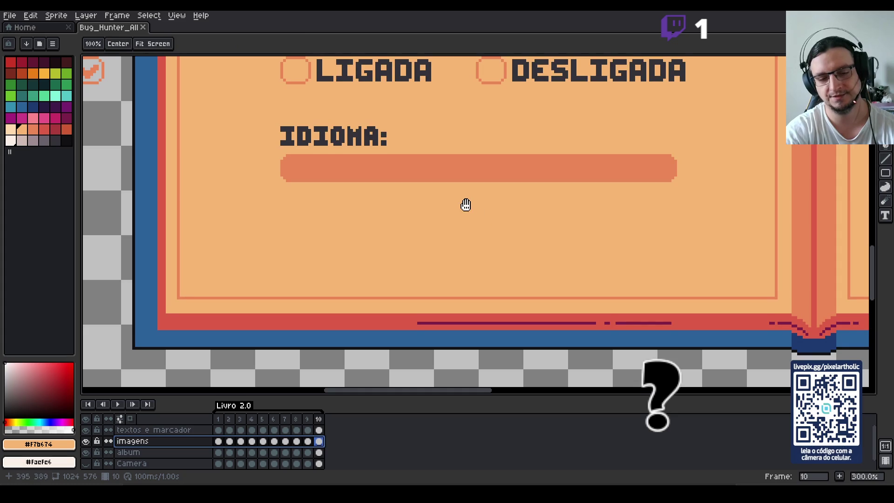
left_click_drag(470, 205, 457, 196)
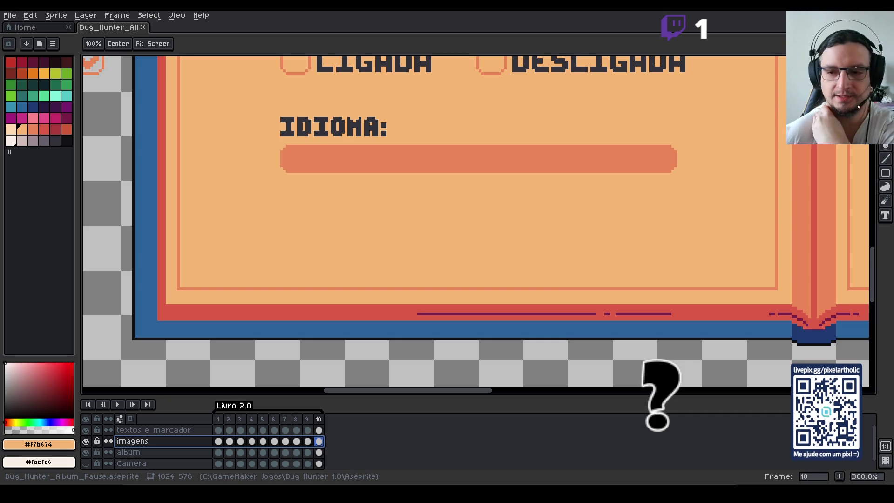
key("b")
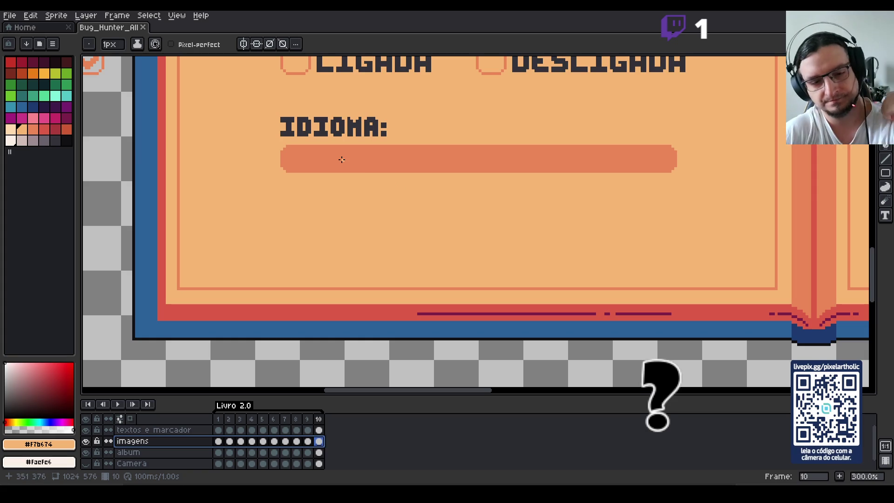
Copy the LIGADA checkbox circle below the IDIOMA bar and stretch its lower arc downward.
key("h")
left_click_drag(332, 141, 344, 177)
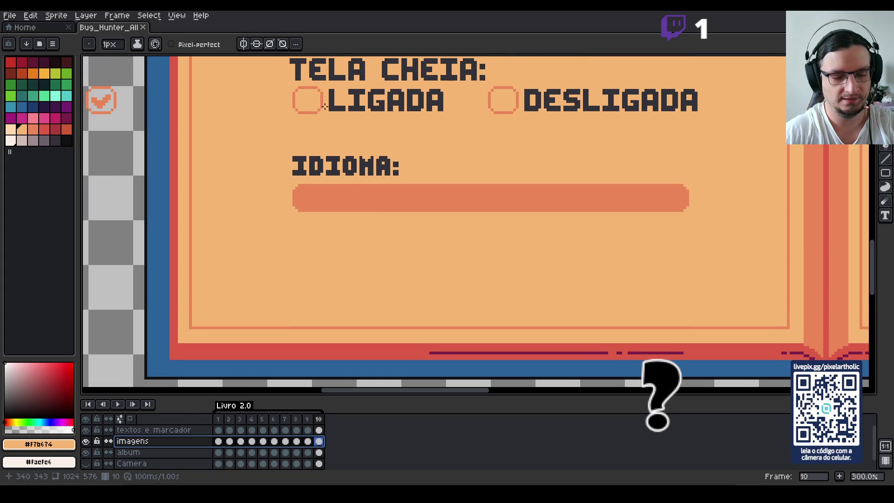
key("m")
mouse_move(290, 85)
left_mouse_down()
mouse_move(322, 116)
mouse_move(322, 248)
mouse_move(314, 243)
left_mouse_up()
key("ctrl+d")
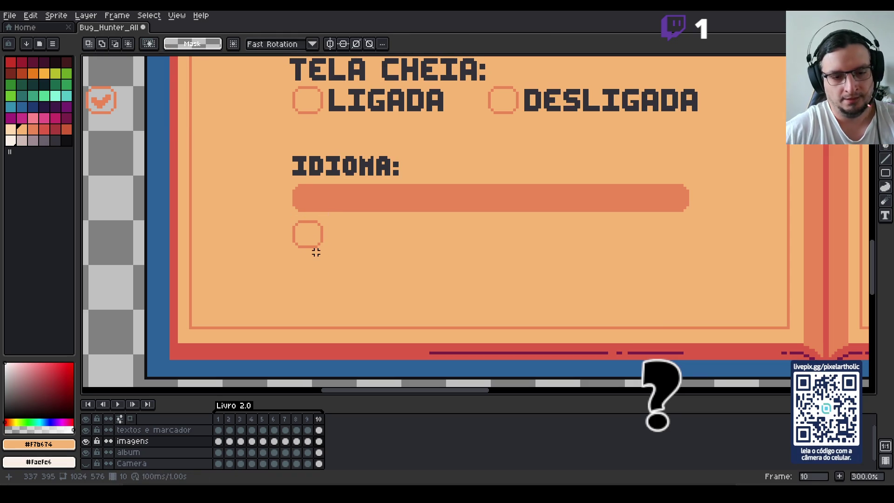
scroll(317, 252, "up", 1)
left_click_drag(274, 218, 334, 260)
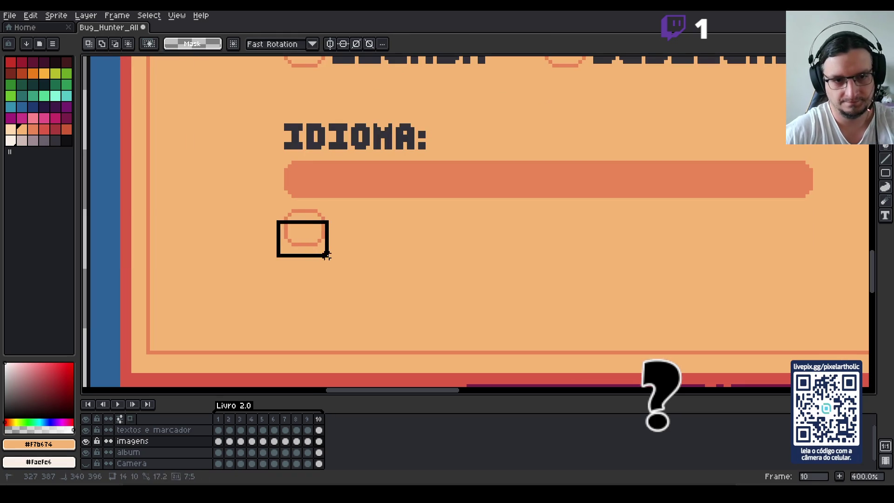
key("shift+Down")
key("shift+Down")
key("shift+Down")
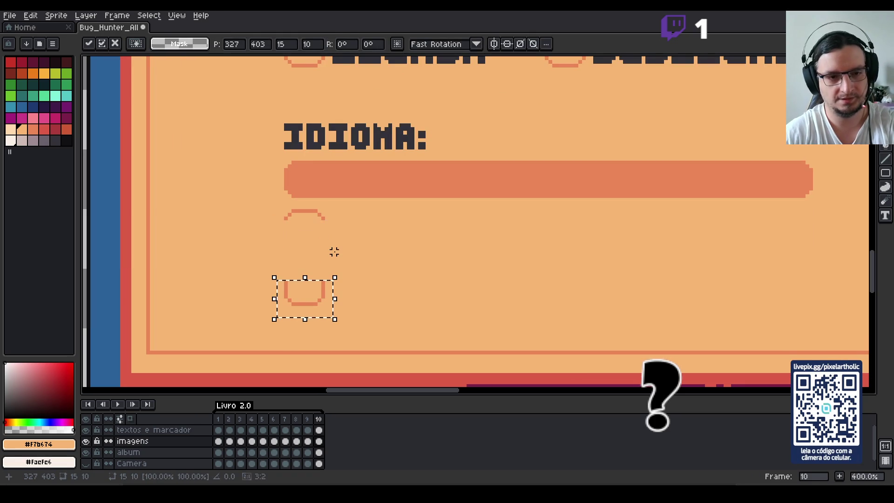
key("ctrl+d")
Pick the circle's outline colour and draw the box's left edge between the arcs.
scroll(376, 244, "down", 2)
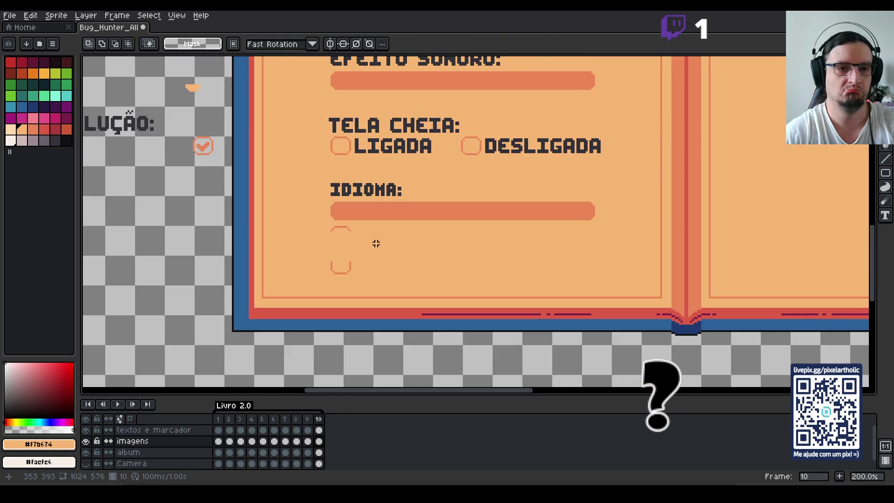
scroll(381, 241, "up", 1)
scroll(368, 247, "up", 1)
key("b")
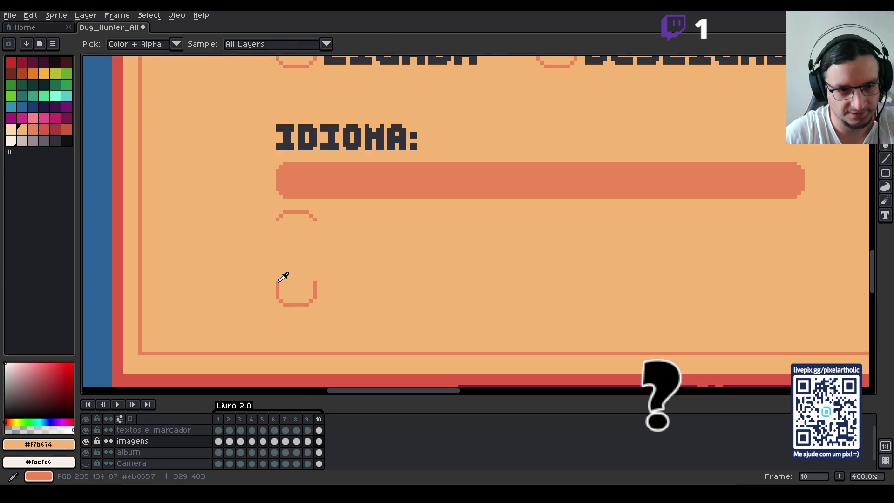
left_click(277, 280, "alt")
left_click_drag(277, 219, 277, 279)
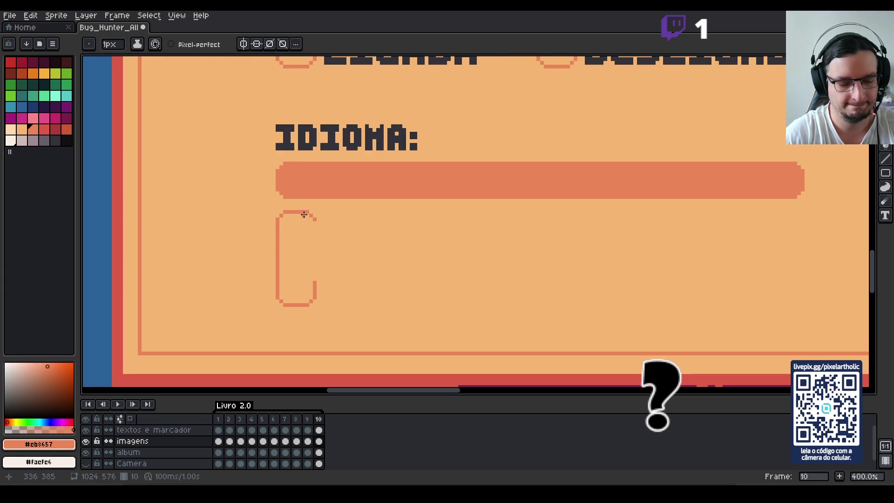
Widen the shape to the right, draw its right edge, and close the top and bottom gaps.
key("m")
left_click_drag(299, 206, 333, 321)
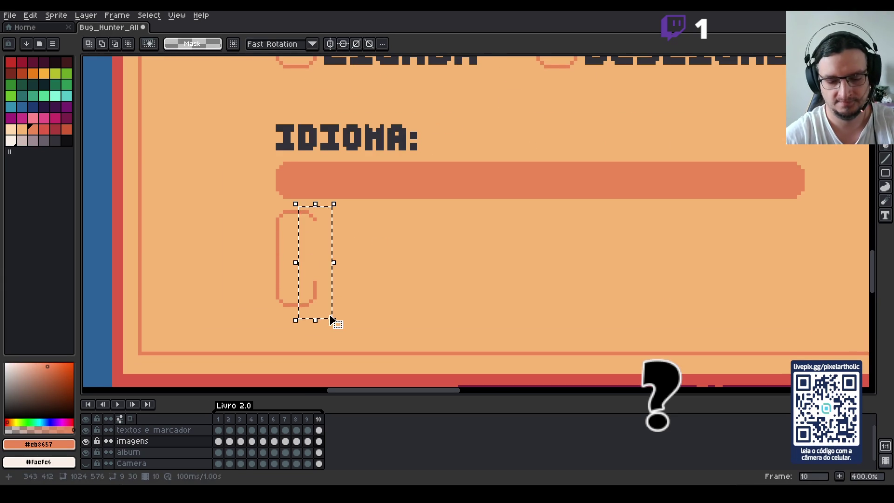
key("Right")
key("Right")
key("Right")
key("ctrl+d")
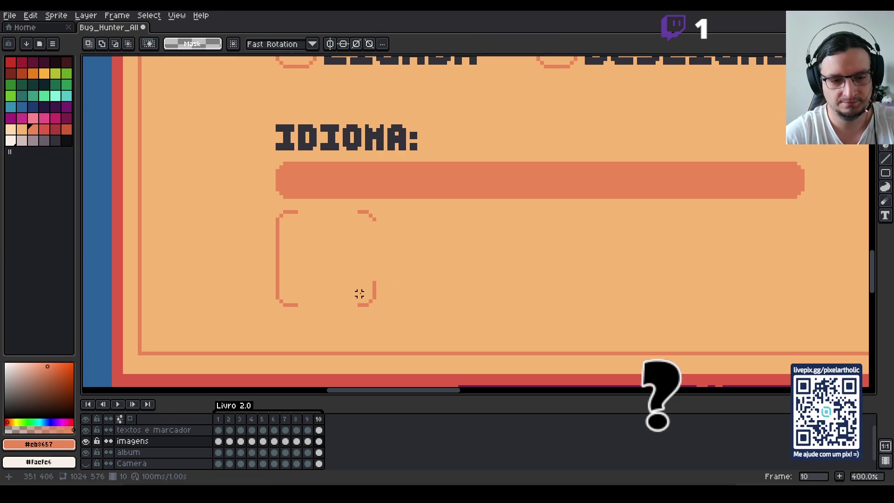
key("i")
key("b")
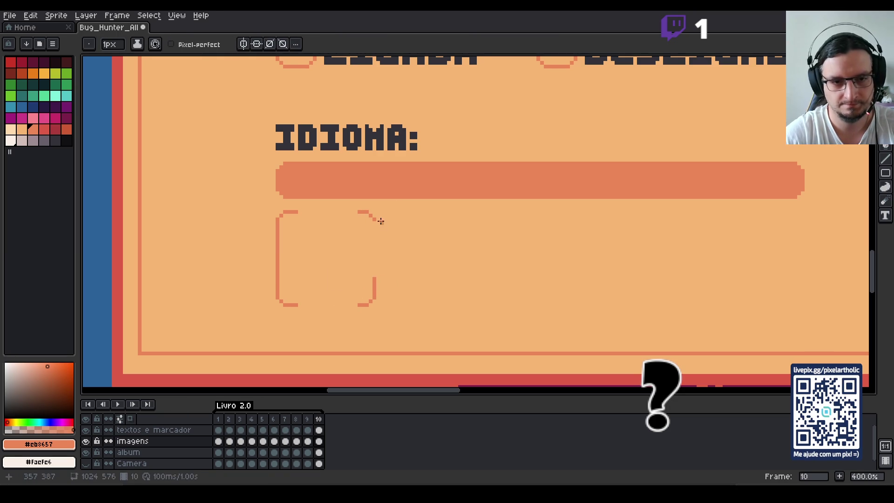
left_click(375, 279, "shift")
left_click_drag(355, 212, 297, 212)
left_click(359, 303, "shift")
Duplicate the finished box outline to the right and choose green as the painting colour.
scroll(361, 305, "down", 2)
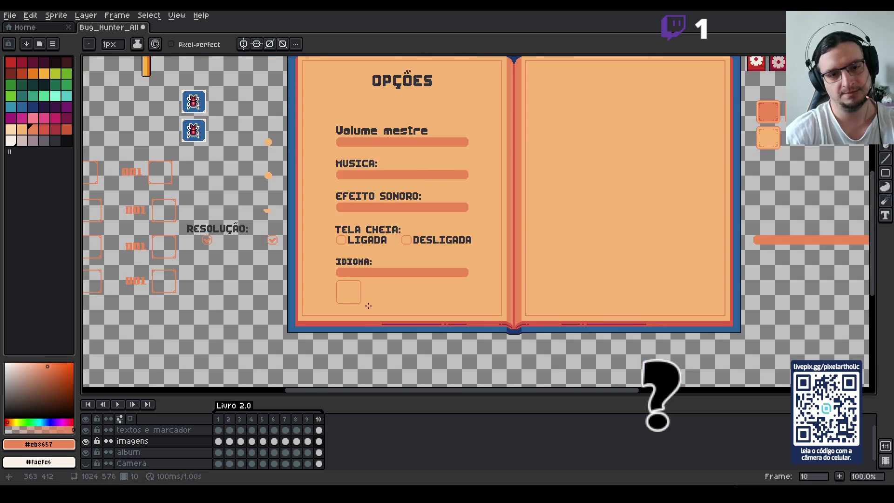
scroll(360, 304, "up", 2)
key("m")
left_click_drag(186, 186, 301, 304)
left_click_drag(246, 277, 473, 280)
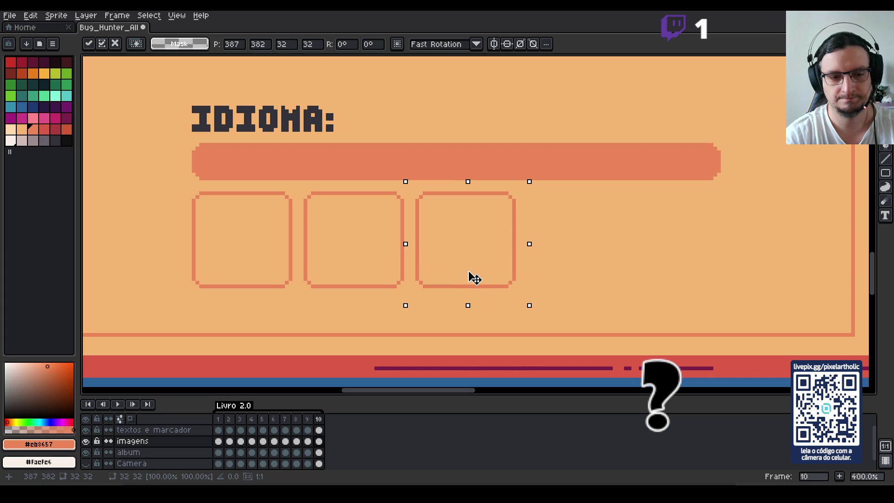
key("ctrl+d")
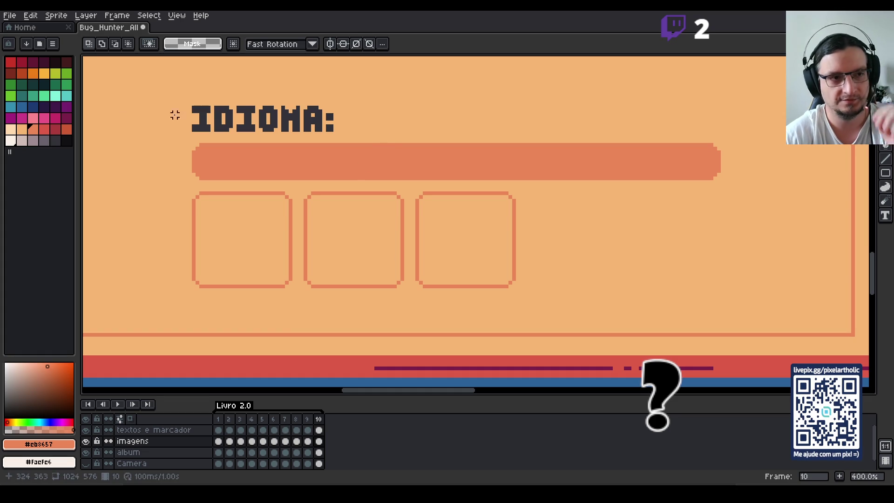
left_click(69, 74)
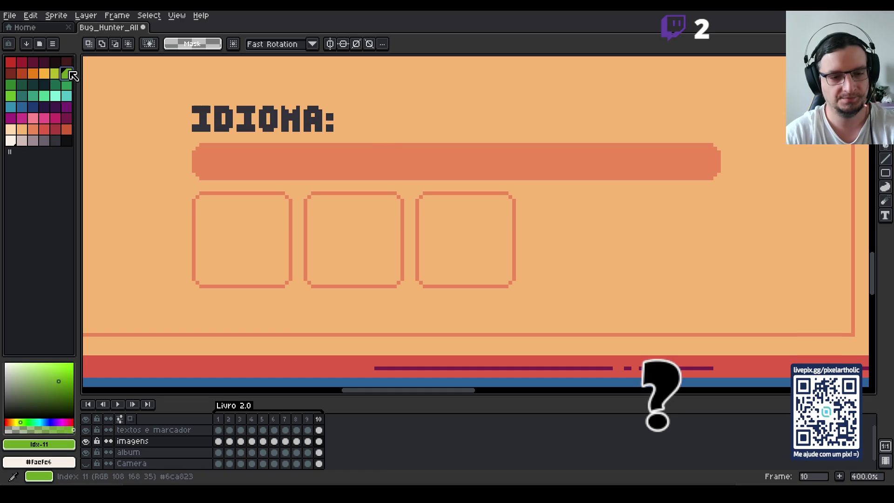
Open a small F7 preview window zoomed to the IDIOMA area and pan the canvas right.
key("F7")
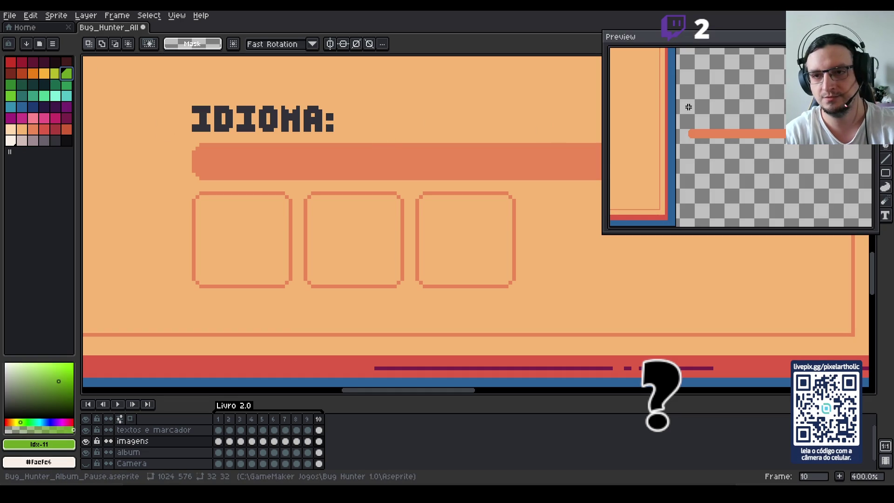
scroll(722, 120, "down", 1)
scroll(651, 130, "down", 2)
scroll(708, 153, "up", 1)
scroll(763, 146, "up", 1)
scroll(763, 146, "up", 2)
scroll(731, 172, "down", 2)
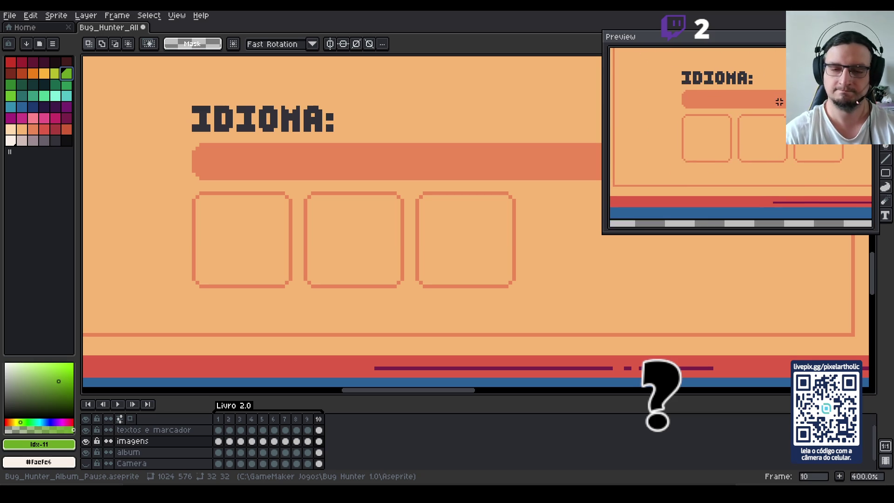
left_click_drag(604, 232, 660, 194)
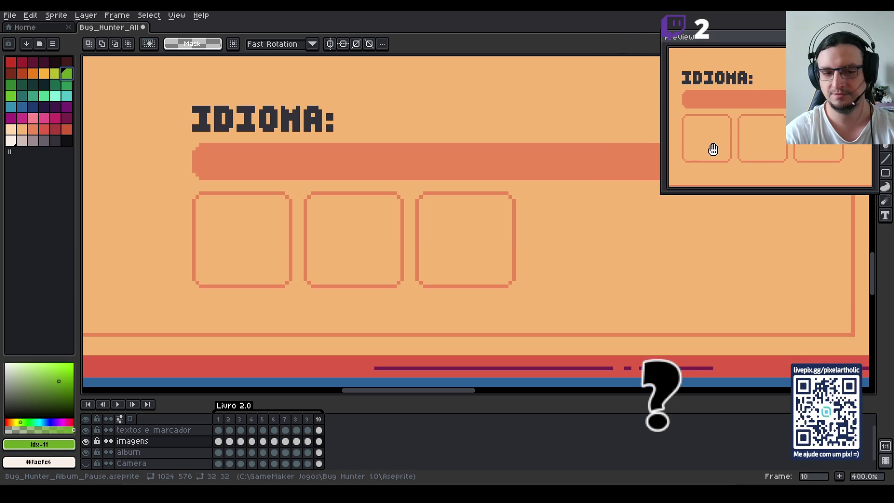
left_click_drag(402, 247, 473, 224)
left_click_drag(485, 256, 475, 263)
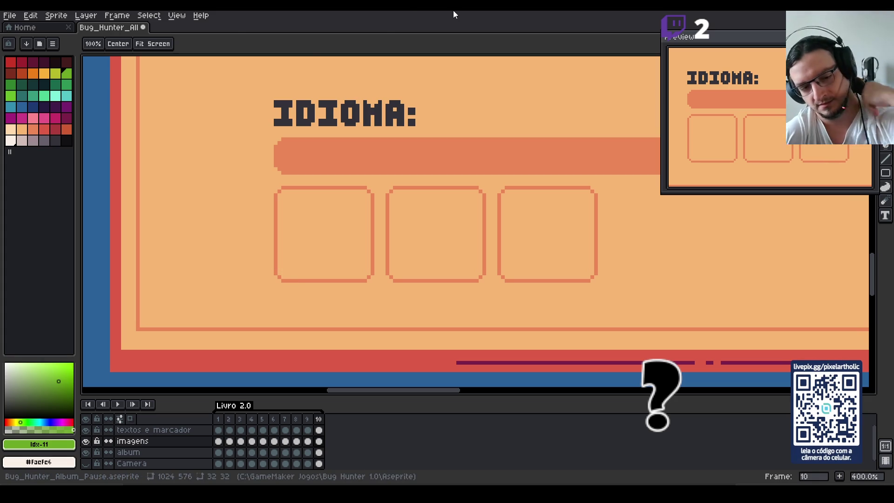
Bucket-fill the middle box with green, refill it with a darker green, then select orange.
key("m")
key("g")
left_click(429, 236)
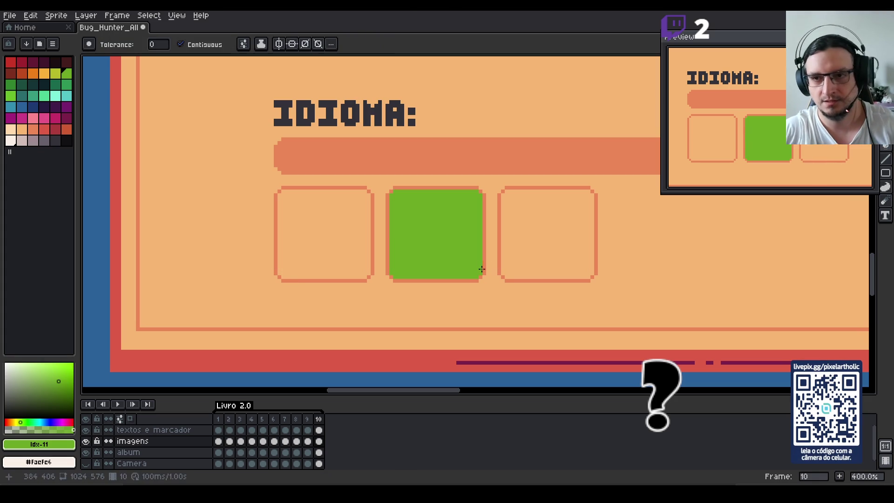
left_click(11, 96)
left_click(480, 222)
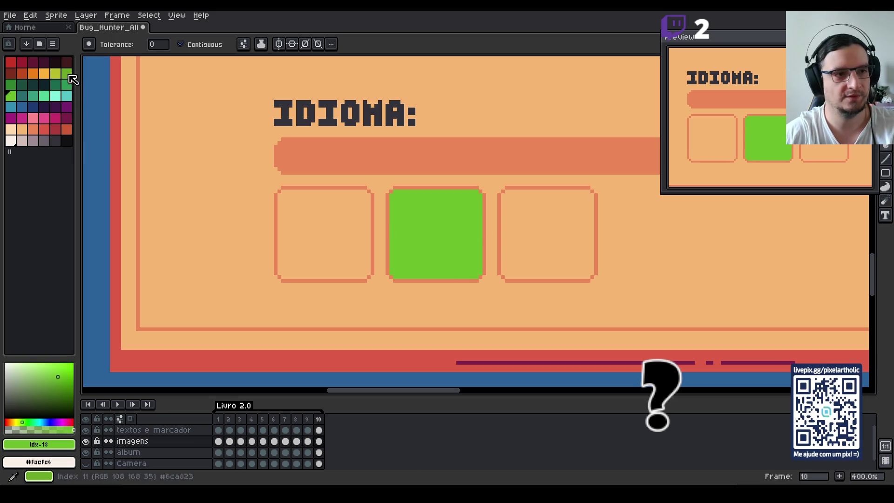
left_click(66, 84)
left_click(451, 238)
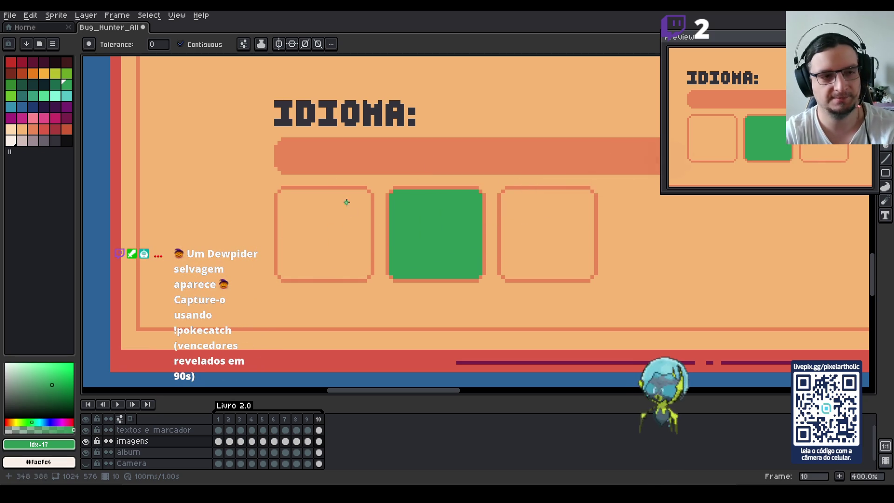
left_click(44, 73)
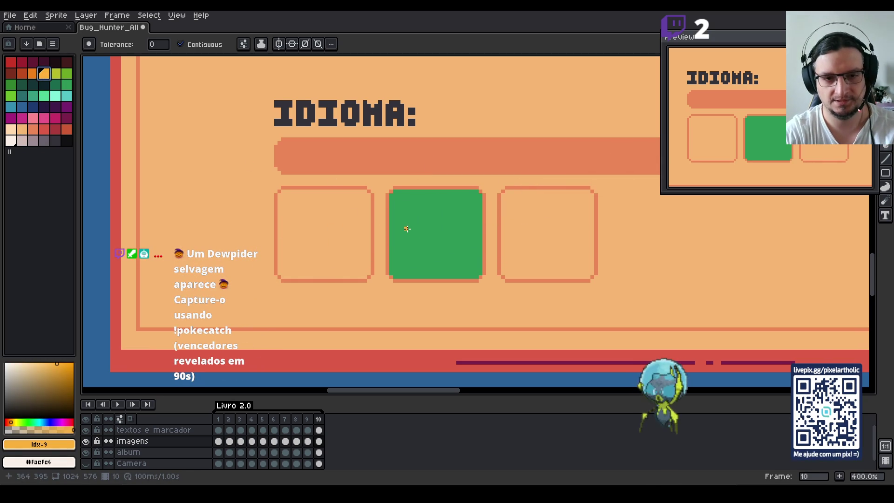
scroll(407, 229, "up", 1)
scroll(407, 228, "up", 1)
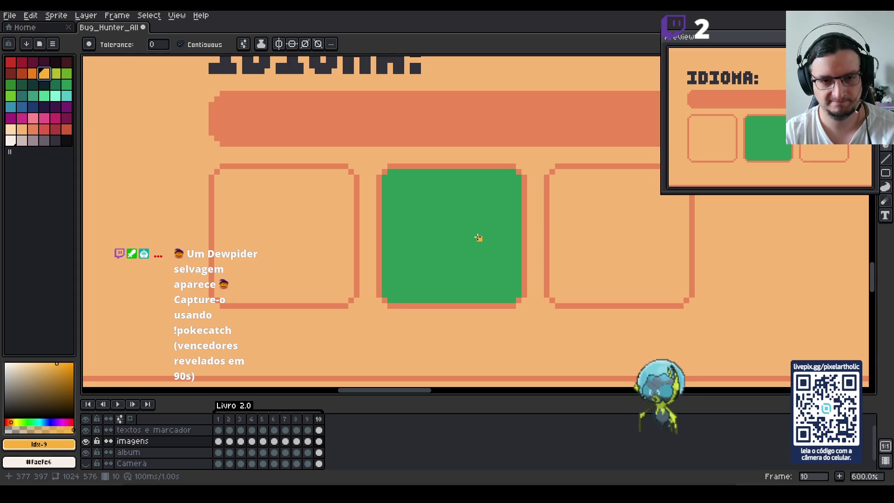
left_click_drag(479, 228, 452, 229)
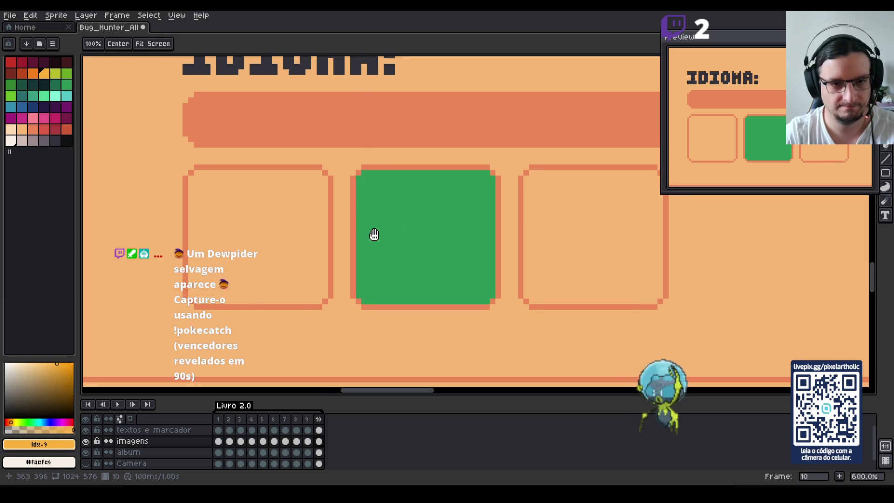
key("b")
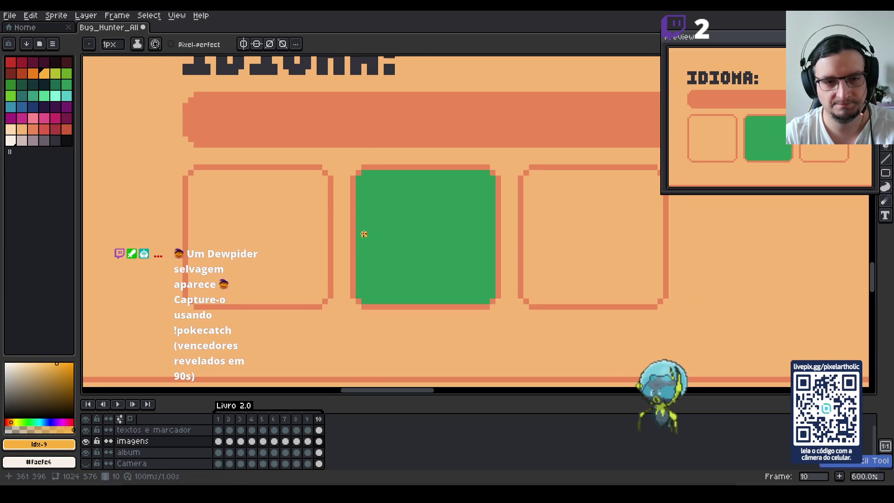
left_click_drag(358, 228, 424, 173)
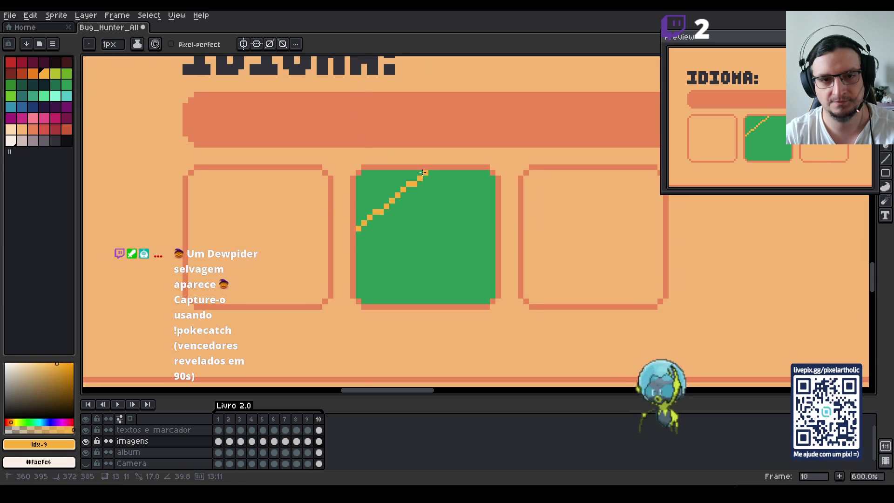
left_click(487, 227, "shift")
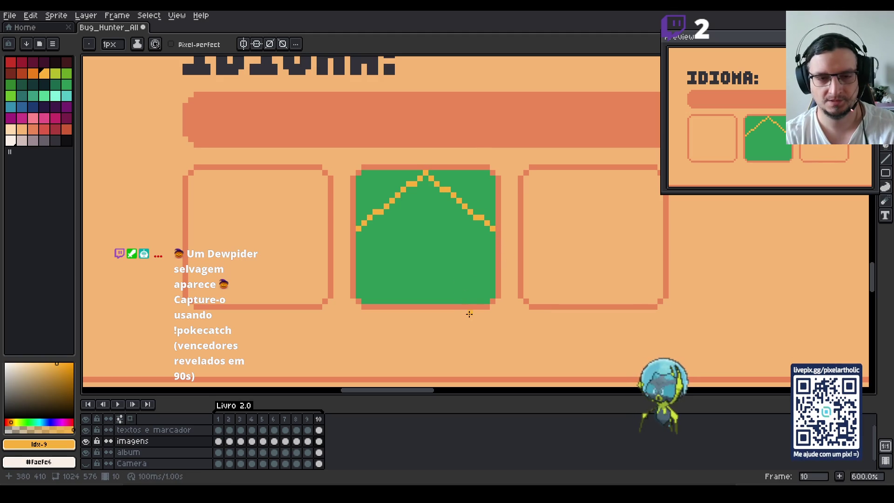
key("ctrl+z")
key("ctrl+z")
key("ctrl+z")
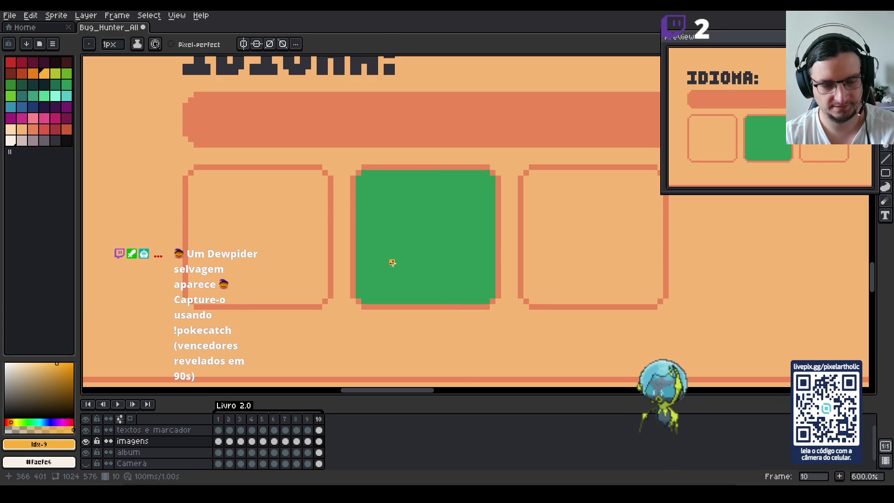
key("m")
left_click(364, 300)
left_click_drag(364, 301, 369, 168)
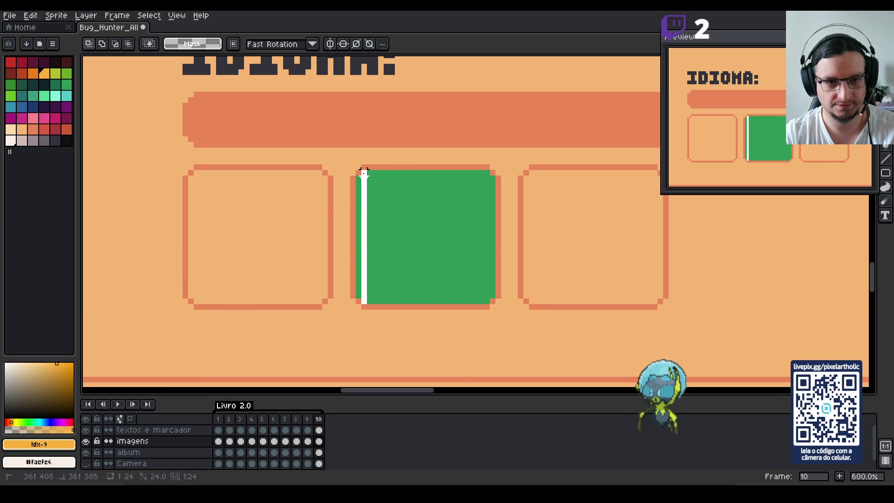
left_click(415, 245)
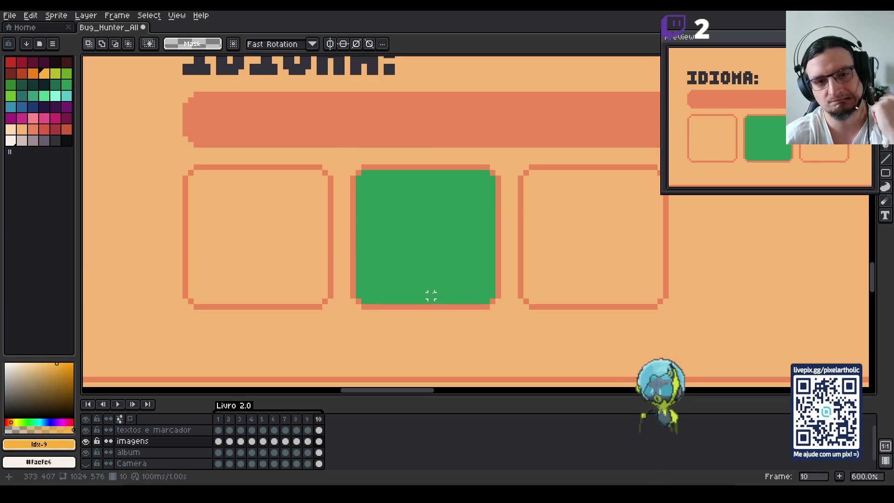
key("b")
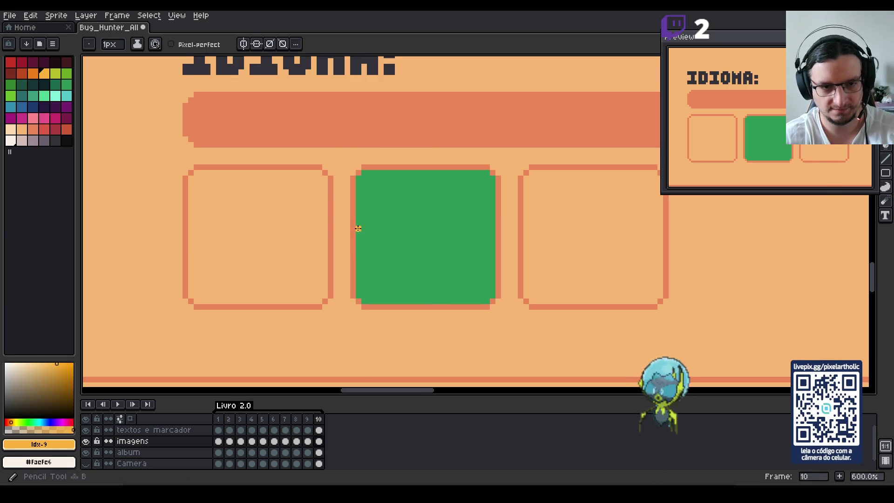
Draw an orange mark and diagonal in the green box, undo the diagonal, and sample green and orange.
left_click_drag(359, 233, 358, 228)
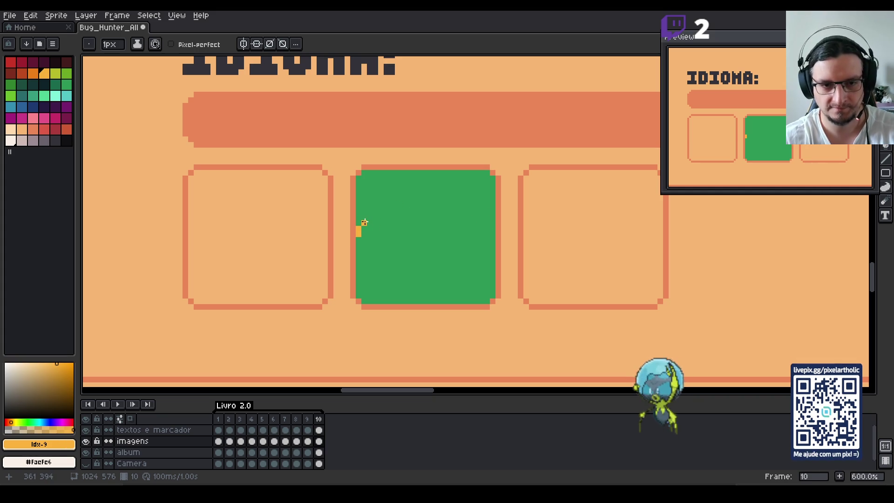
left_click(414, 173, "shift")
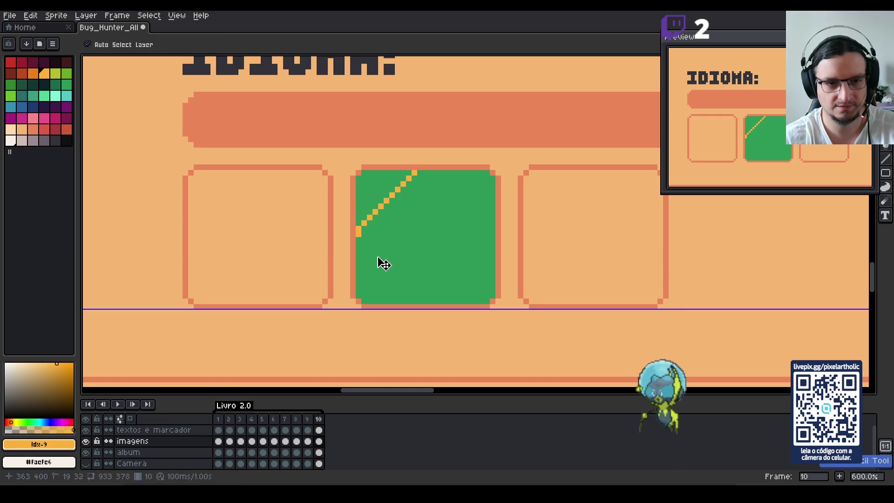
left_click(364, 239)
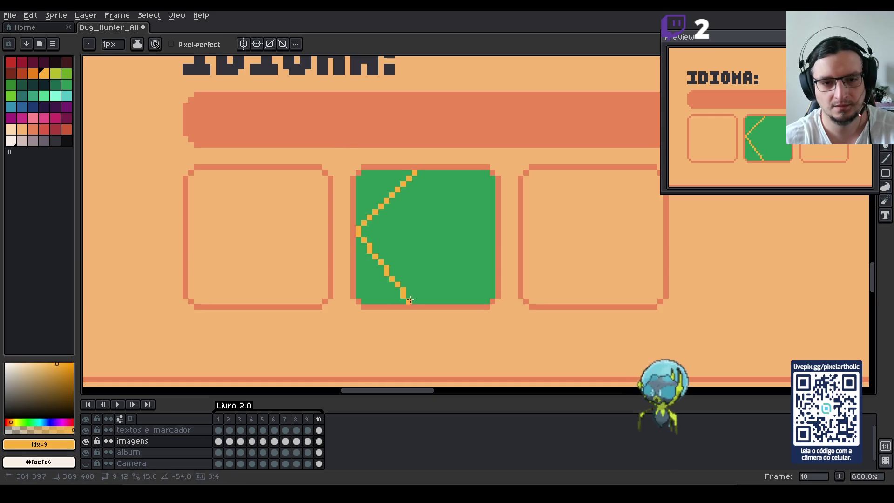
key("ctrl+z")
key("ctrl+z")
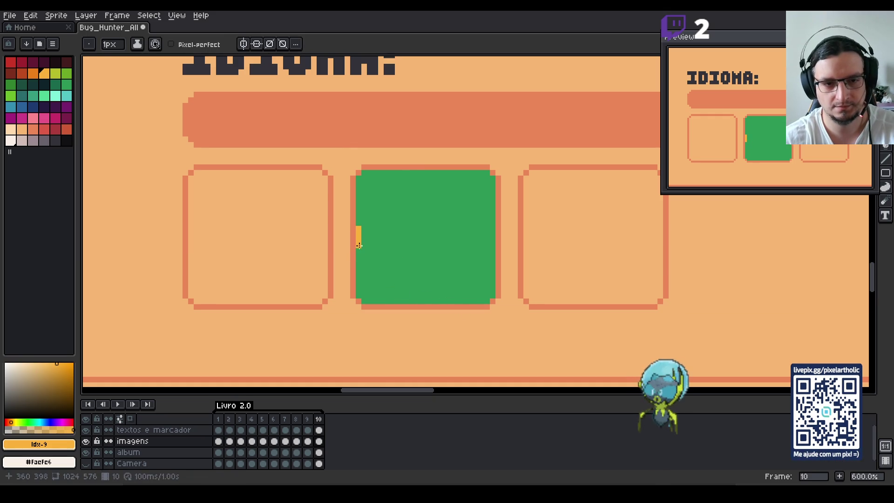
left_click(368, 244, "alt")
left_click(360, 233, "alt")
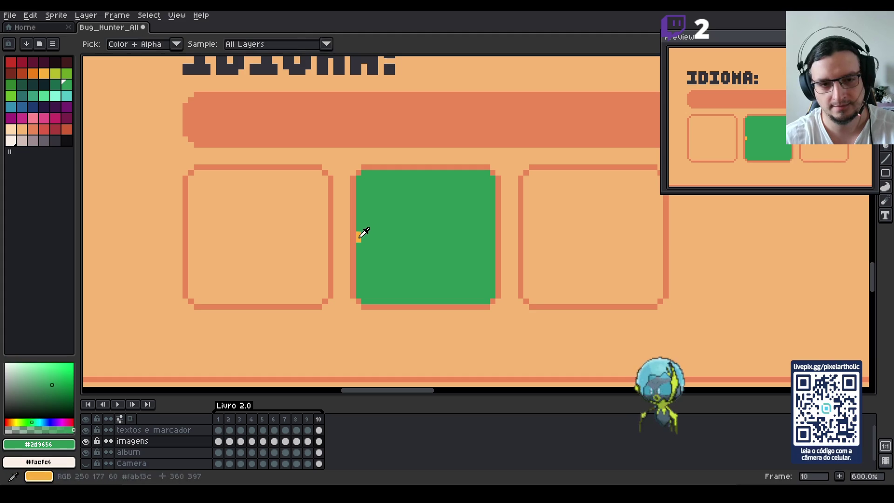
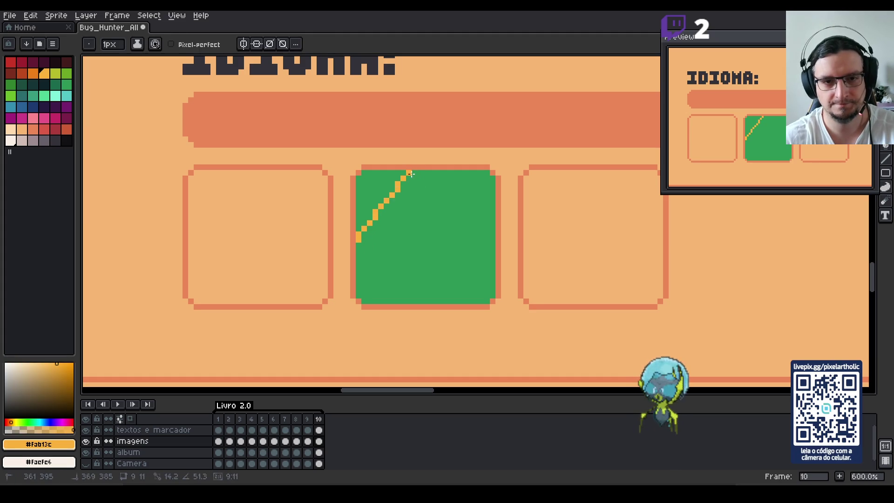
Draw the diamond's upper-left, lower-left and lower-right yellow diagonals inside the green square.
left_click(419, 173, "shift")
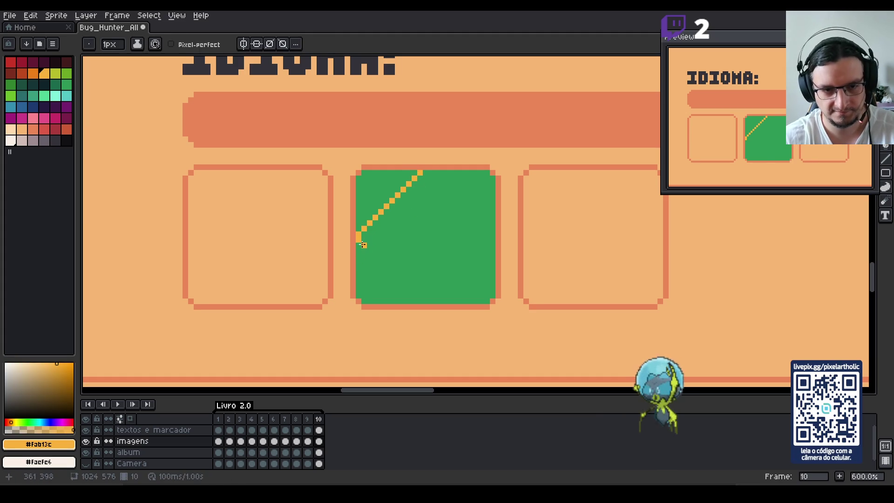
left_click(415, 301, "shift")
left_click(419, 302, "shift")
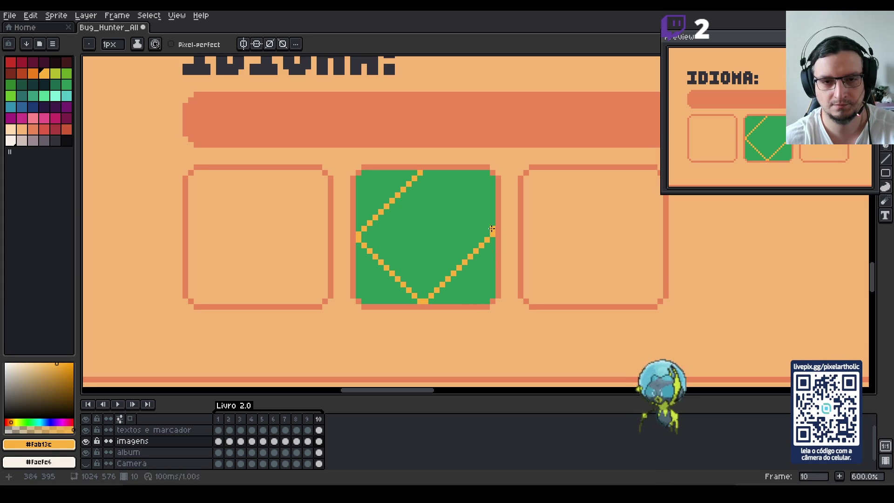
left_click(493, 229, "shift")
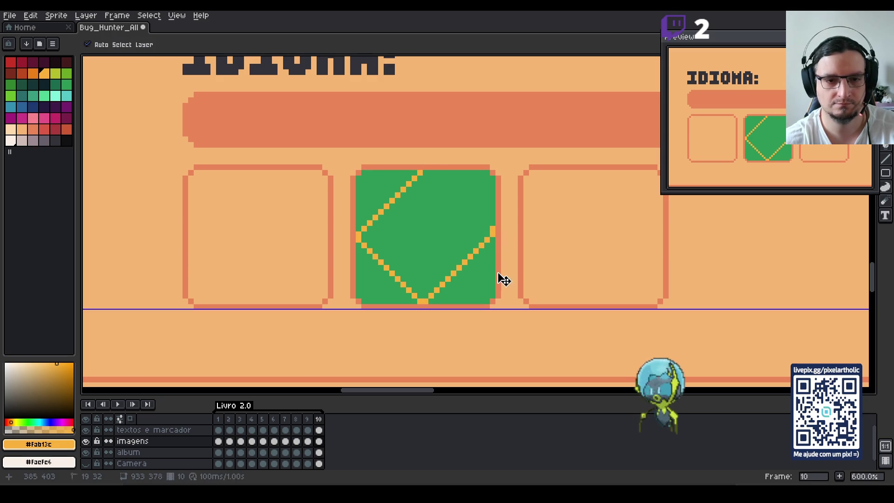
Undo the lower-right diagonal, add a yellow right-corner pixel, and redraw the lower-right edge.
key("ctrl+z")
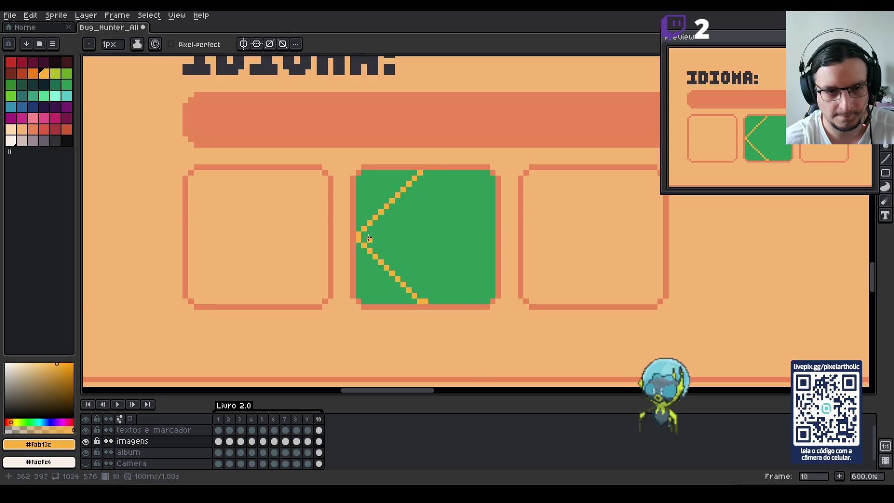
key("m")
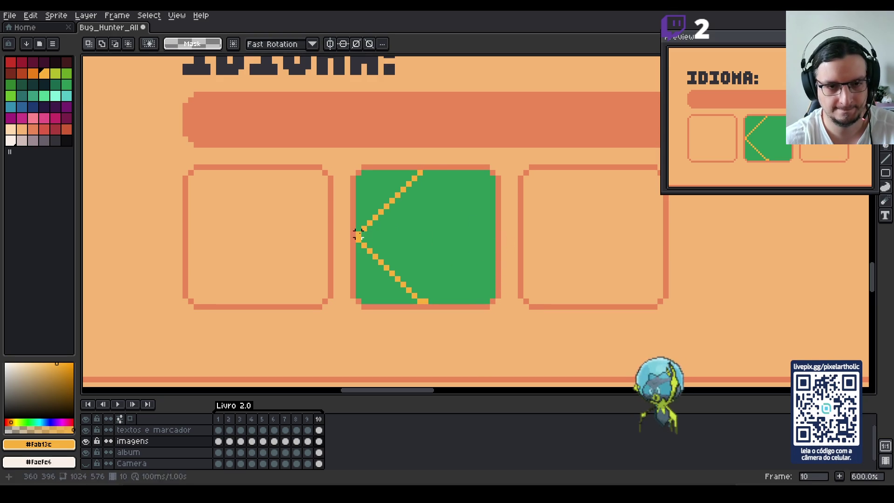
left_click_drag(358, 237, 518, 237)
key("b")
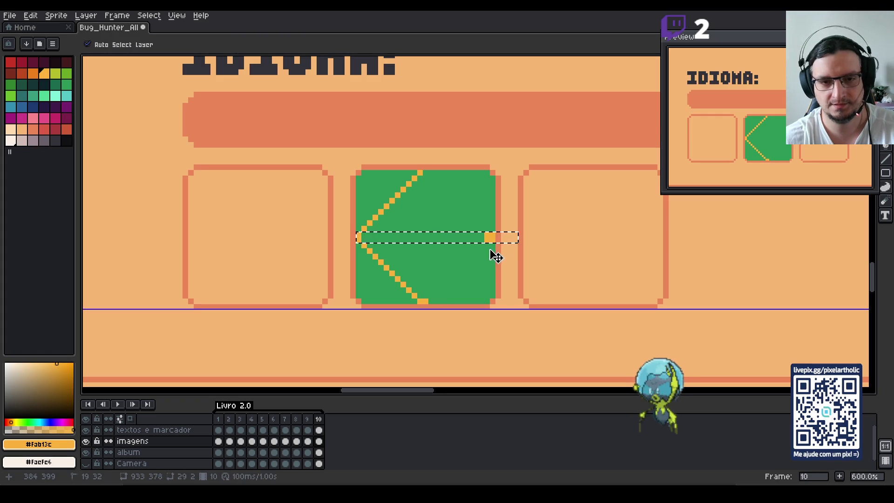
key("ctrl+z")
left_click(492, 238)
key("ctrl+d")
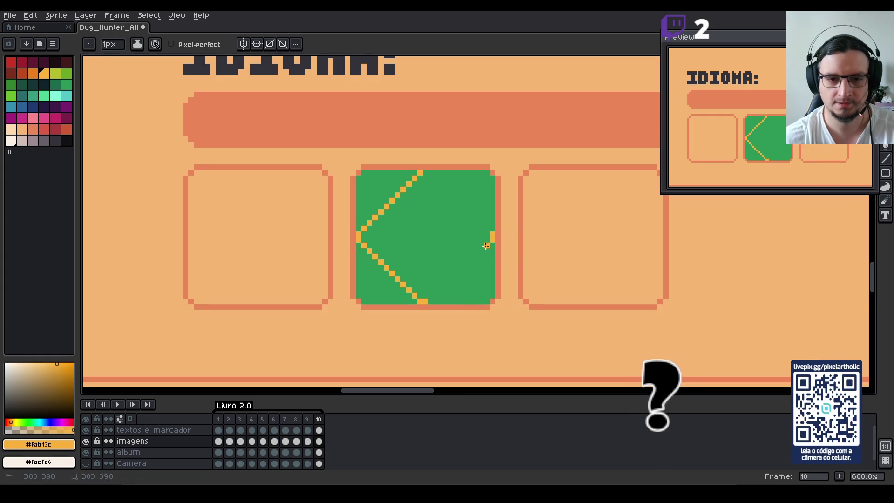
left_click(428, 297, "shift")
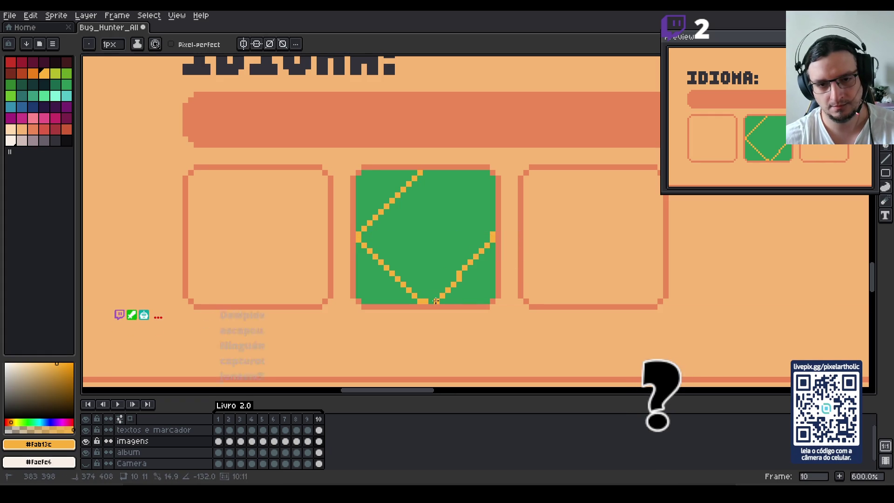
left_click(430, 302, "shift")
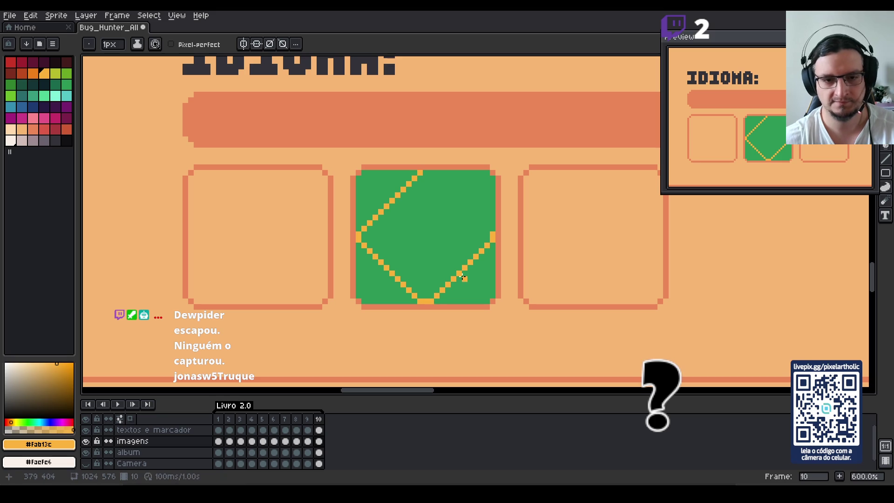
Test a top-row selection, then undo the remaining diamond lines and the corner pixel.
key("m")
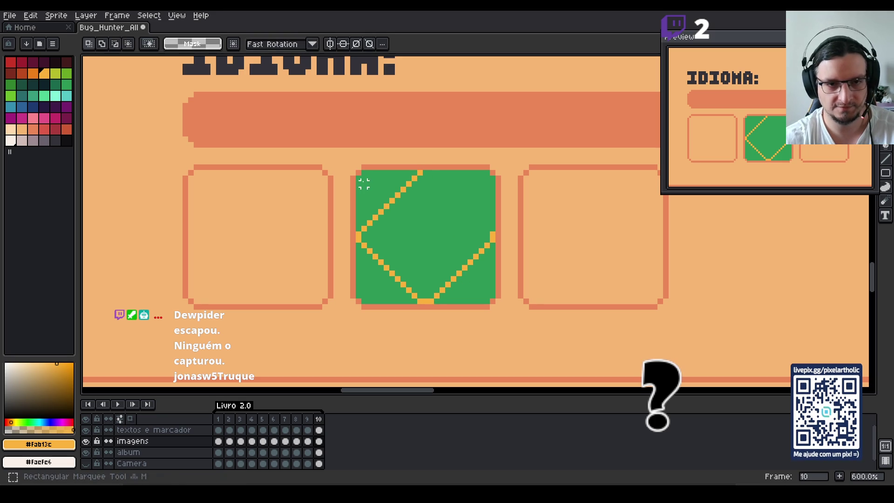
left_click_drag(357, 184, 495, 184)
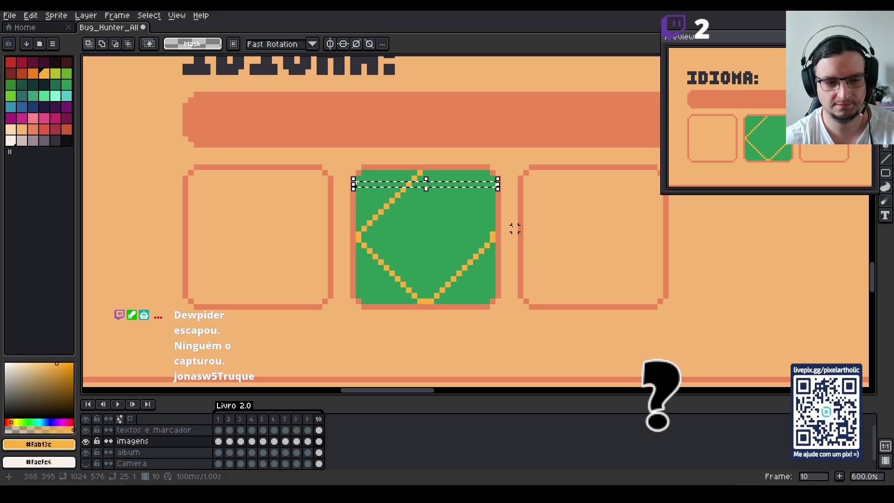
key("ctrl+d")
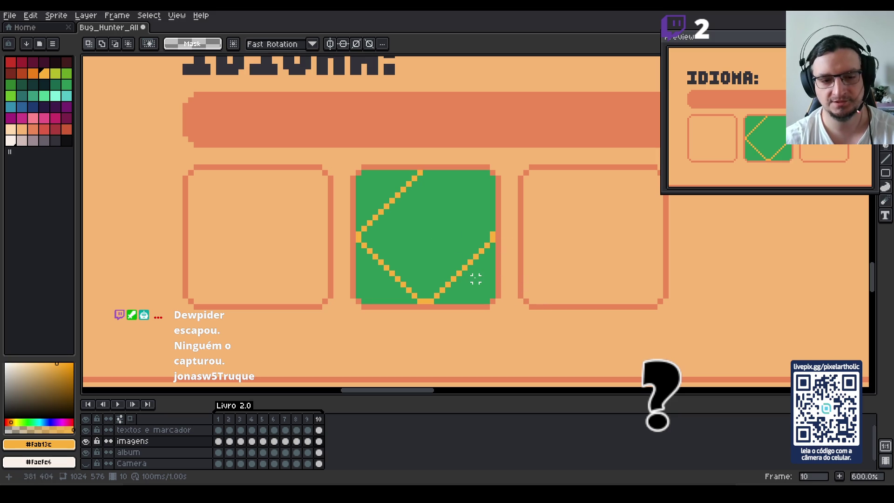
key("ctrl+z")
key("ctrl+z")
key("ctrl+z")
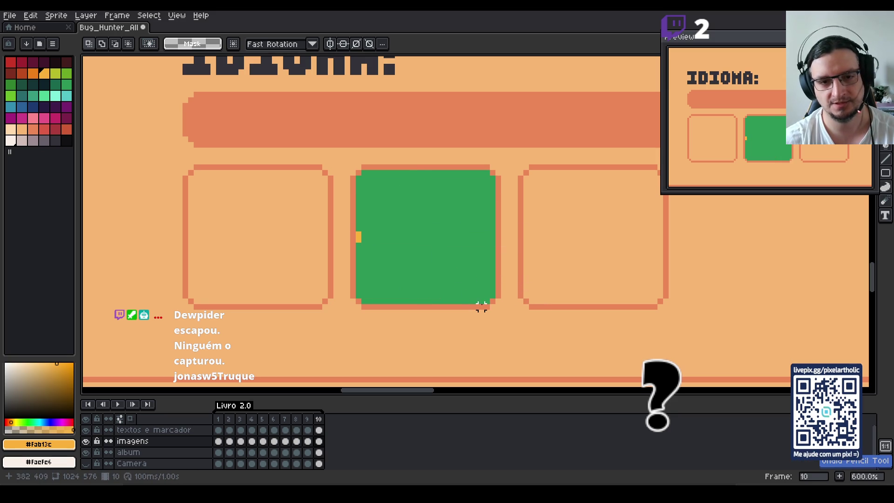
key("ctrl+z")
key("ctrl+z")
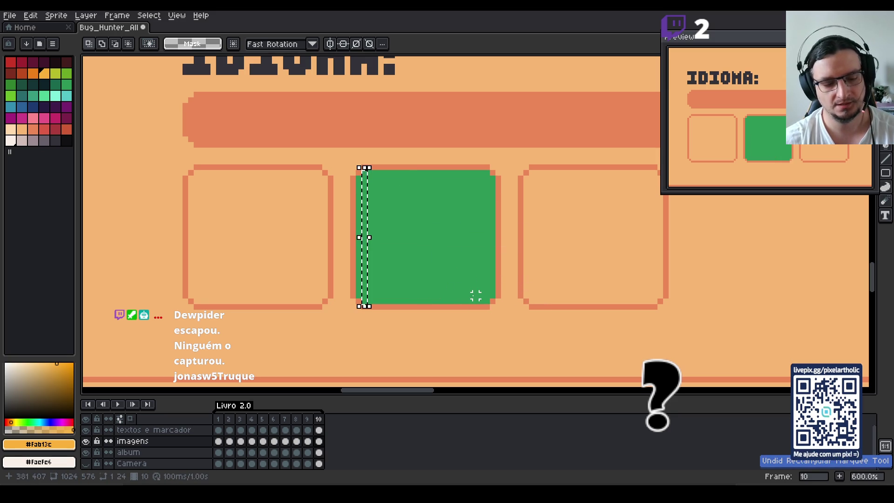
key("ctrl+d")
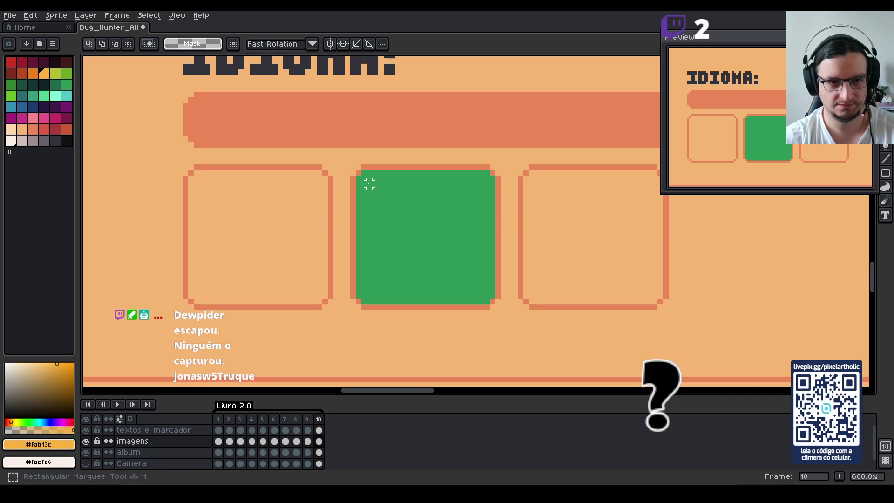
Shift the right part of the left box two pixels right.
left_click_drag(359, 169, 369, 305)
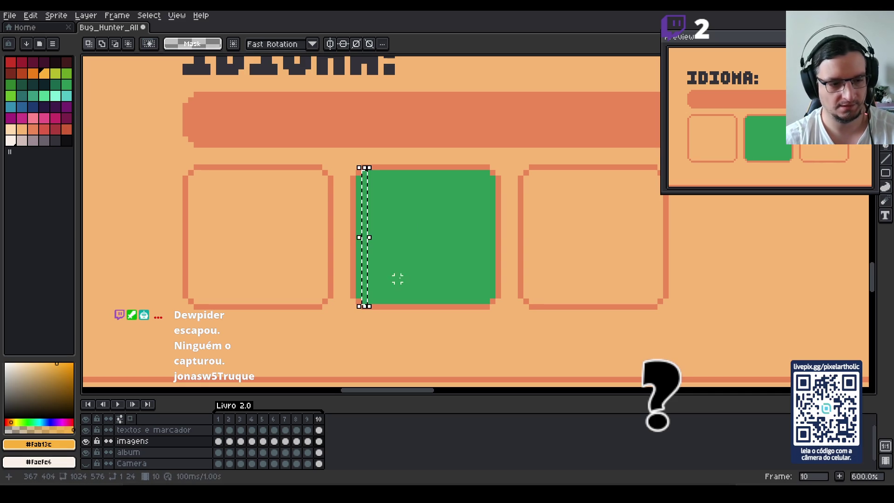
key("ctrl+d")
key("l")
left_click_drag(356, 243, 491, 253)
key("ctrl+d")
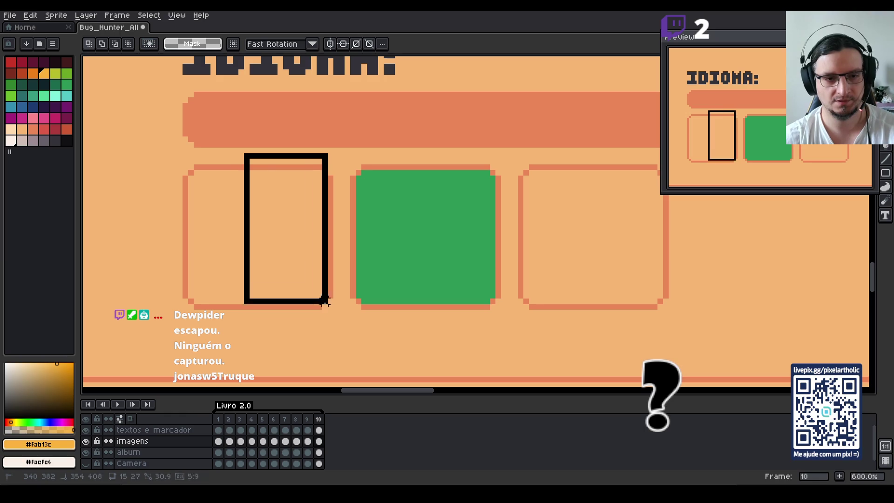
left_click_drag(252, 162, 347, 321)
key("Right")
key("Right")
key("ctrl+d")
Shift the right parts of the green box and the right box two pixels right.
left_click_drag(428, 153, 510, 323)
key("Right")
key("Right")
key("ctrl+d")
left_click_drag(598, 153, 698, 328)
key("Right")
key("Right")
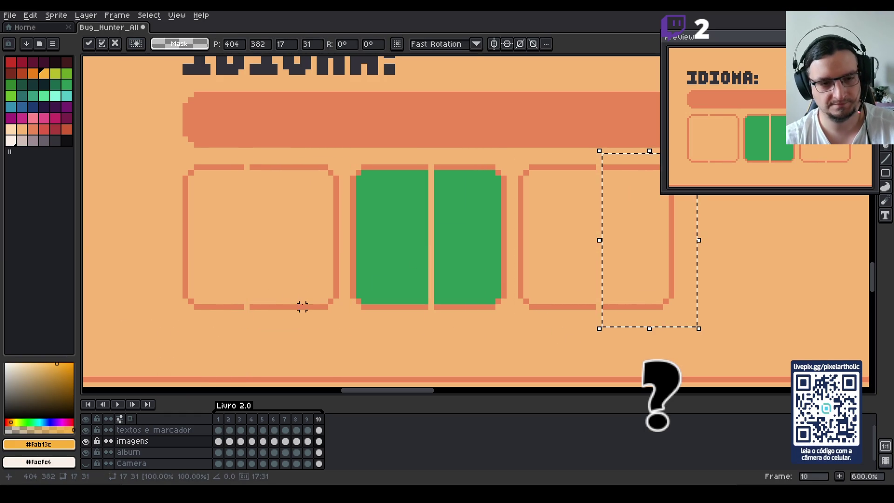
key("ctrl+d")
Sample the orange border colour #eb8657 and patch the gap in the right box's border.
key("i")
left_click(268, 304)
key("b")
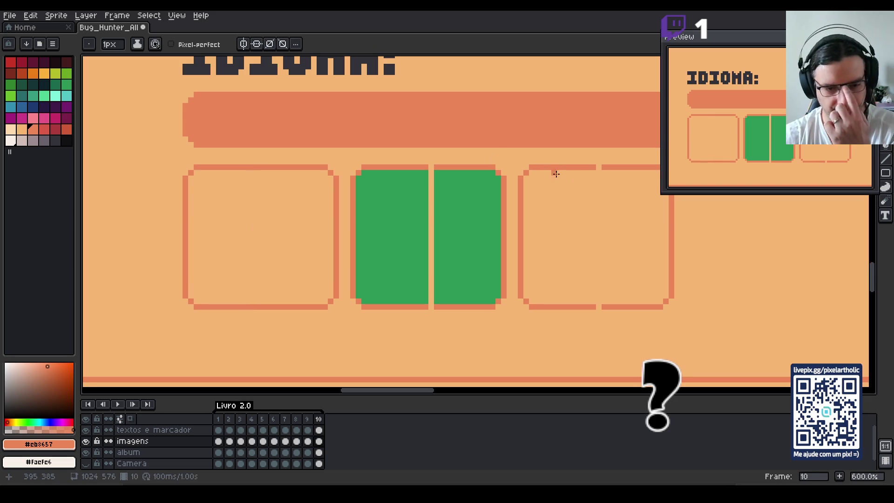
left_click(601, 306)
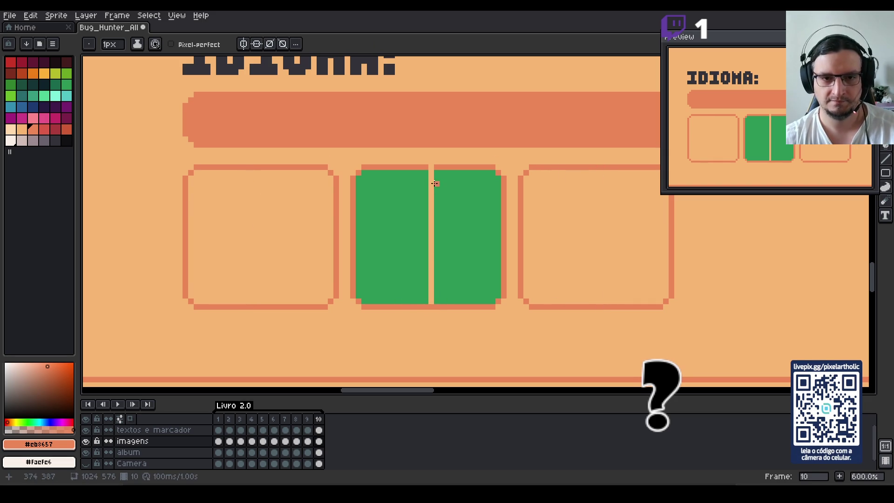
Paint over the light vertical stripe with the button's green.
key("i")
left_click(419, 185)
key("b")
left_click_drag(431, 170, 430, 303)
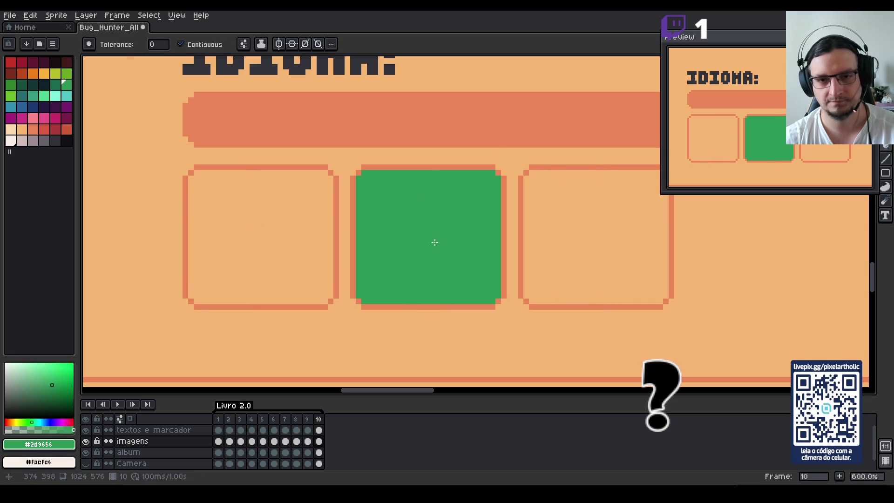
key("space")
left_click_drag(427, 254, 421, 253)
Choose orange-yellow #fab13c from the palette and redraw the diamond's upper-left edge.
key("g")
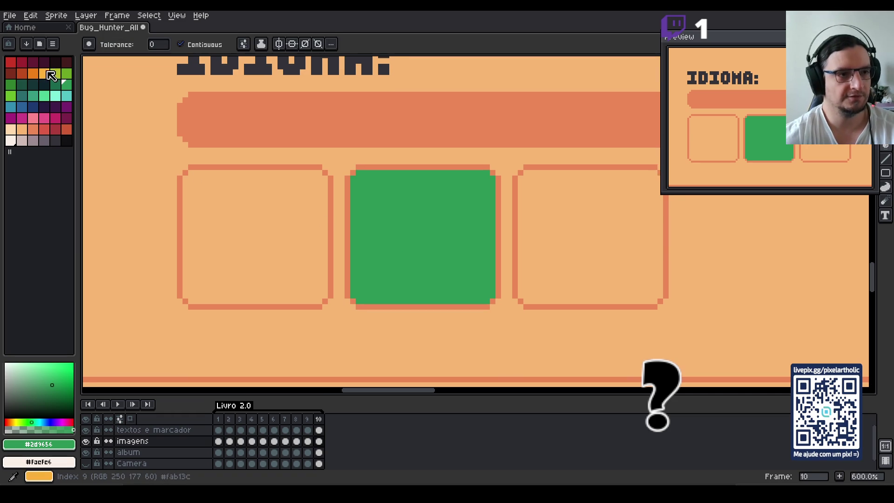
left_click(45, 73)
key("b")
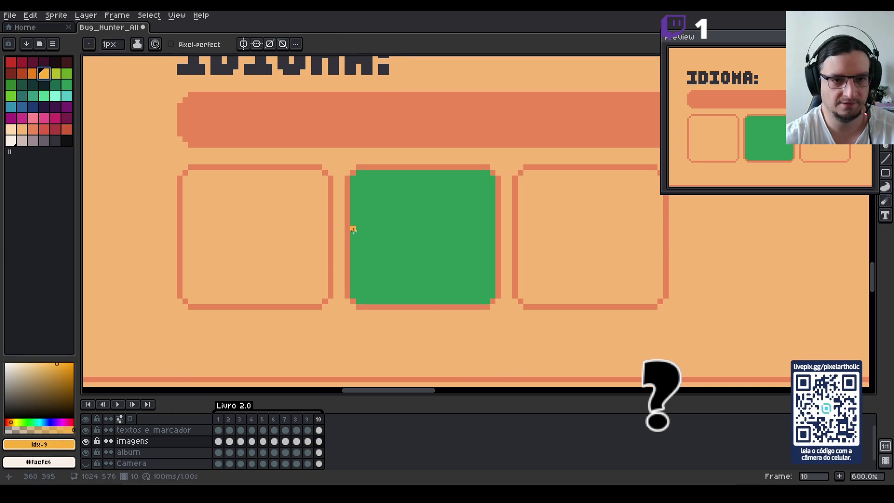
left_click(420, 173, "shift")
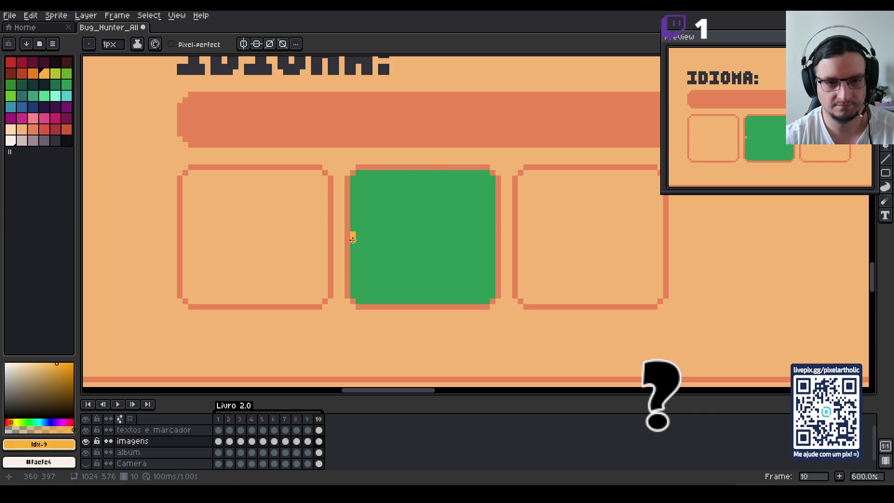
Try rectangular selection strips along the square's left edge, then deselect.
key("m")
left_click_drag(349, 235, 357, 300)
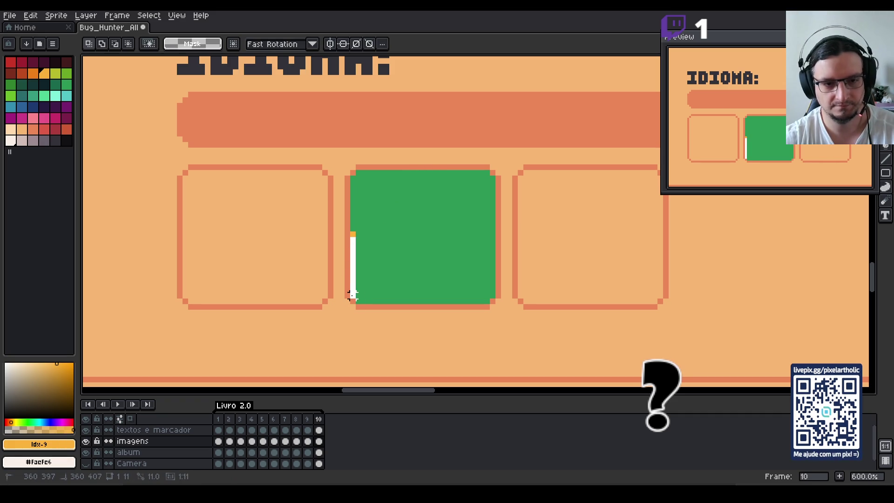
left_click(355, 225)
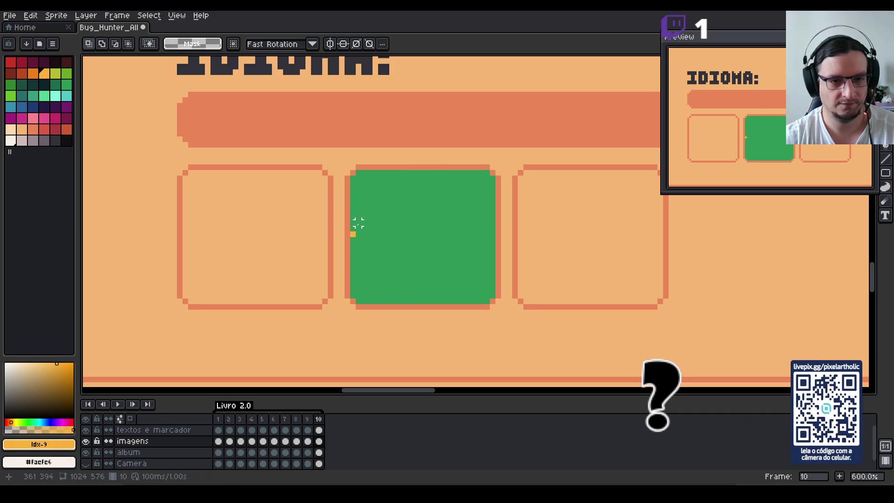
left_click_drag(352, 228, 357, 174)
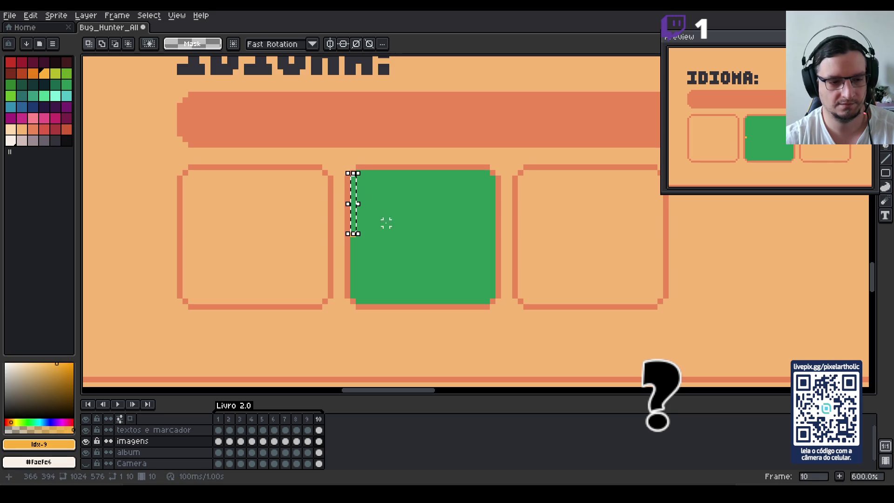
left_click(392, 245)
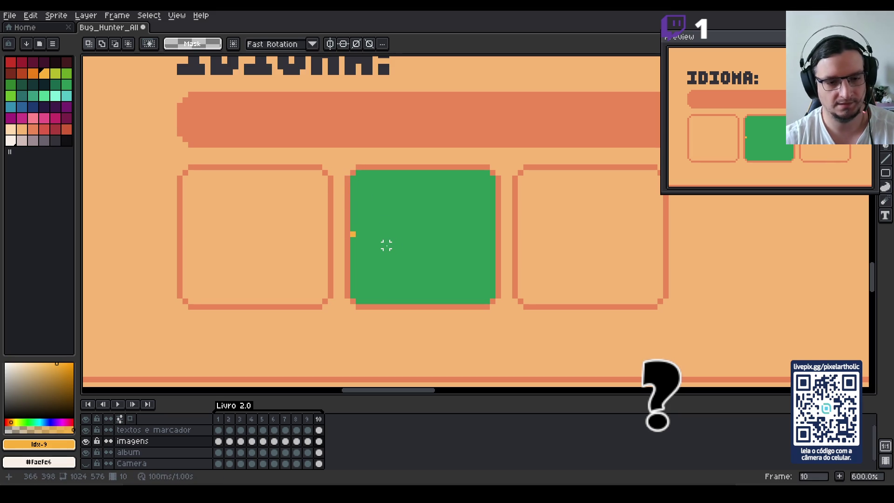
left_click_drag(352, 291, 358, 174)
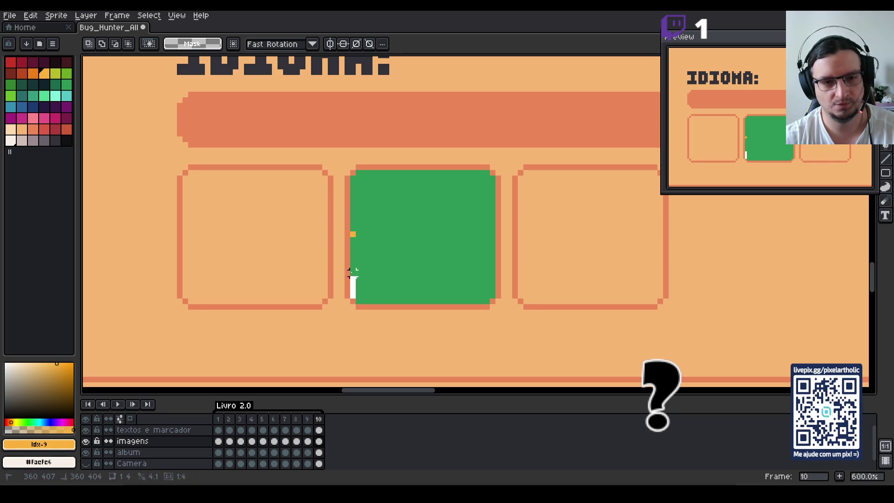
left_click(379, 245)
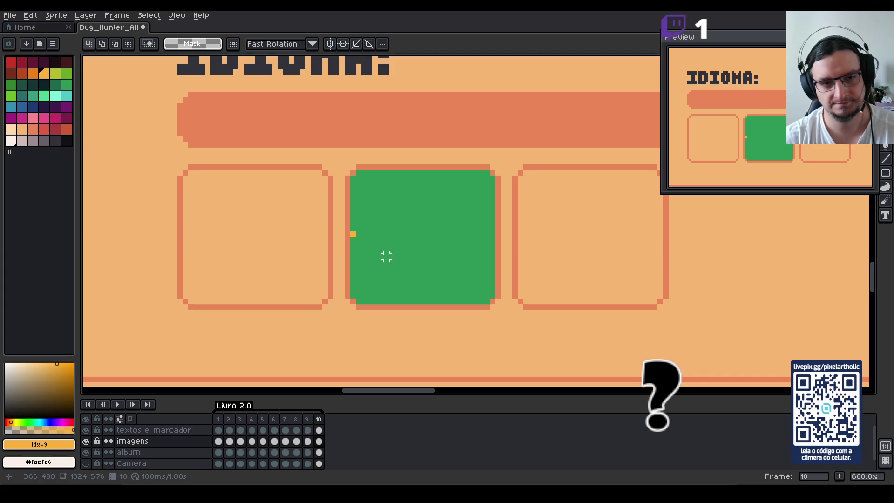
Sample the orange-yellow pixel colour and place a pixel at the square's left edge.
key("i")
left_click(352, 235)
key("b")
left_click(353, 239)
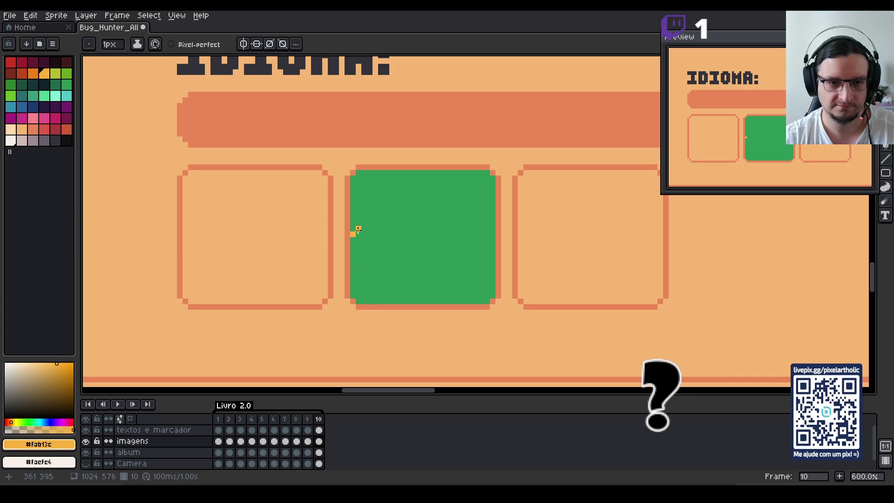
Draw an orange horizontal and vertical cross through the square's centre.
left_click(493, 234, "shift")
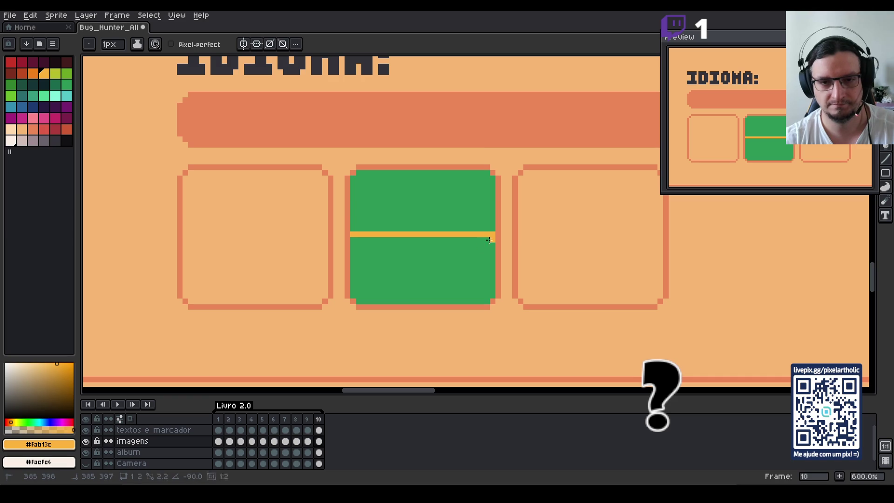
left_click(419, 302)
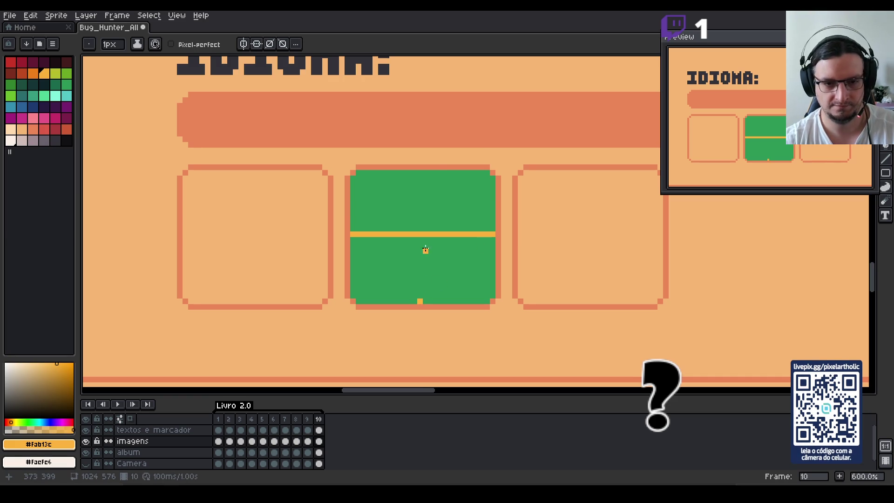
left_click(420, 171, "shift")
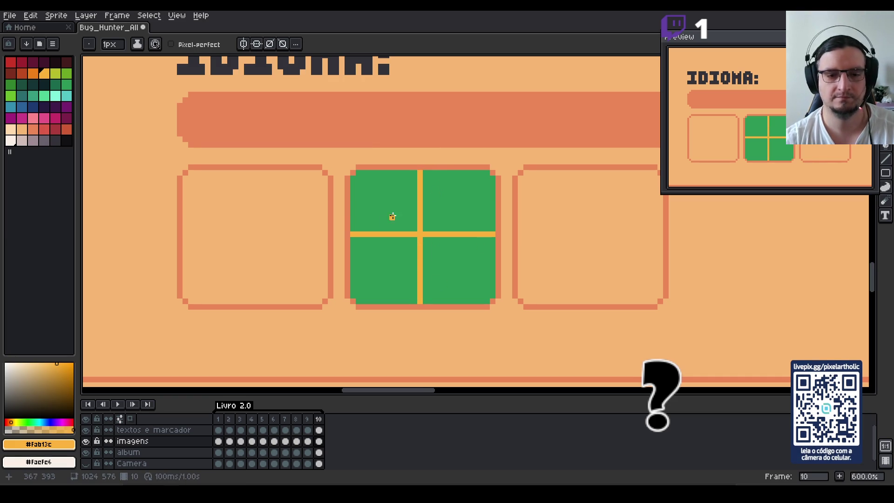
Connect the cross's four ends with 45° diagonals forming the diamond outline.
left_click(357, 229)
left_click(416, 173, "shift")
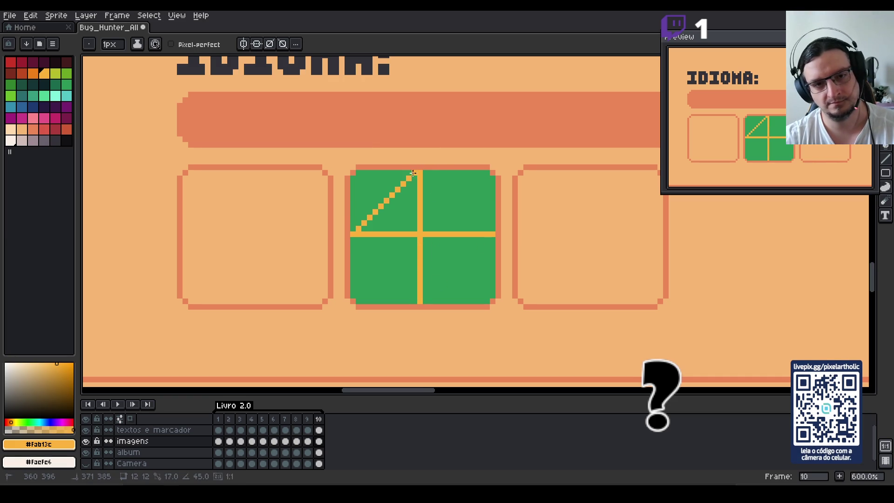
left_click(490, 227, "shift")
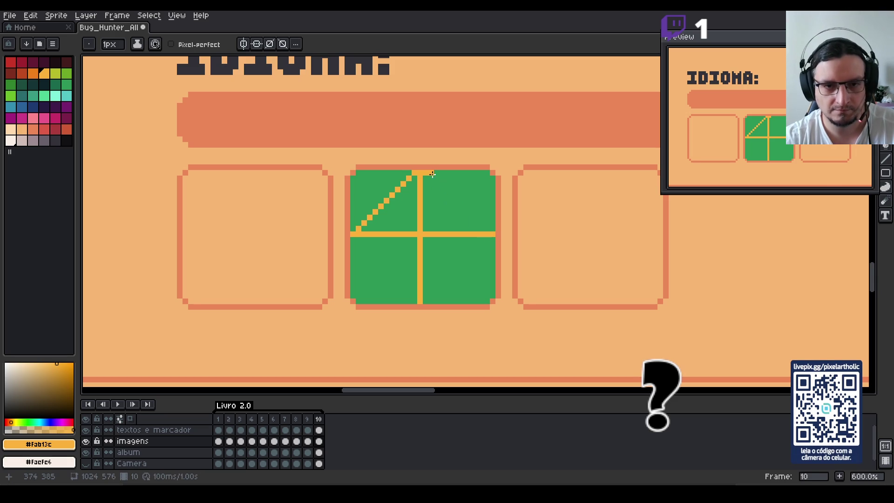
left_click(493, 233, "shift")
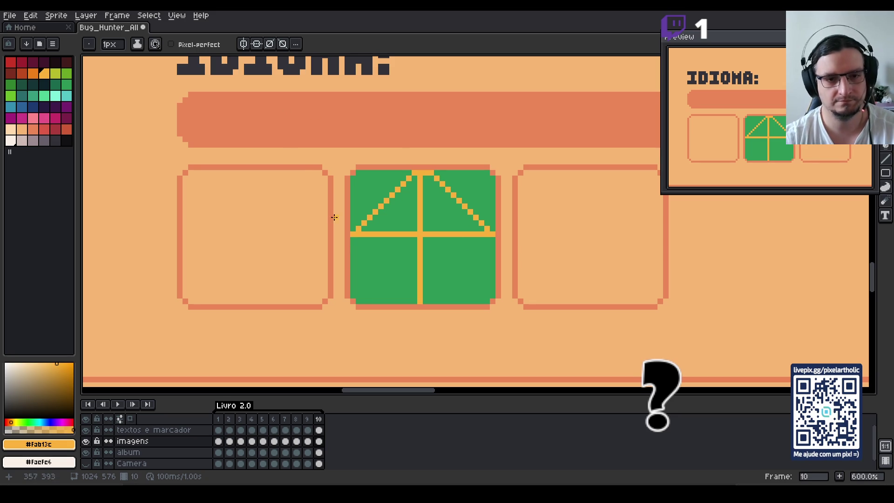
left_click(358, 238)
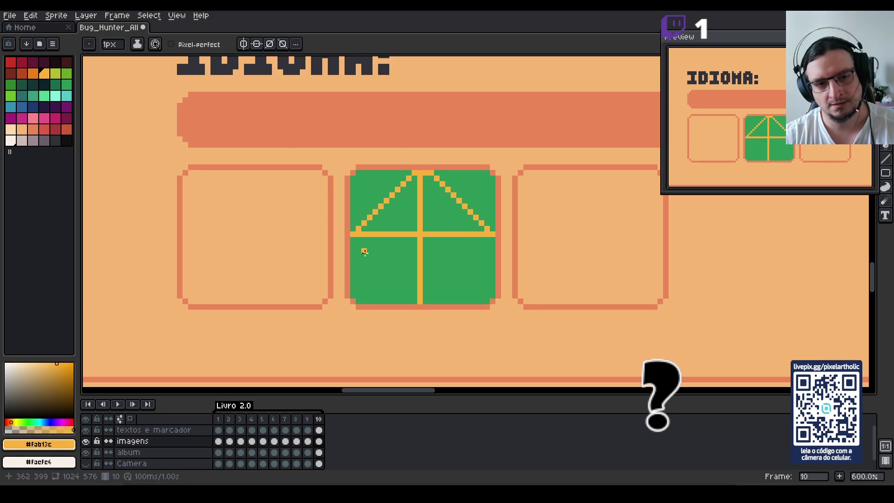
left_click(419, 302, "shift")
left_click(487, 235, "shift")
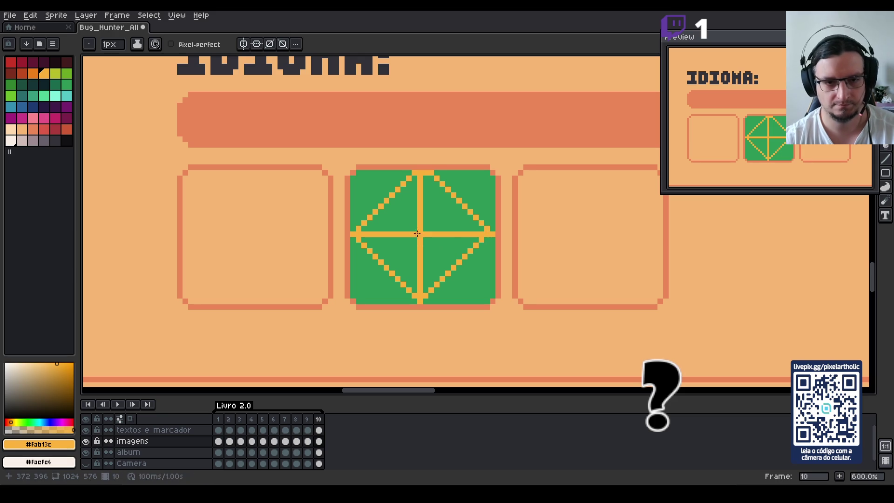
Fill the diamond's four triangles orange with the Paint Bucket.
key("g")
left_click(407, 216)
left_click(407, 252)
left_click(445, 270)
left_click(435, 209)
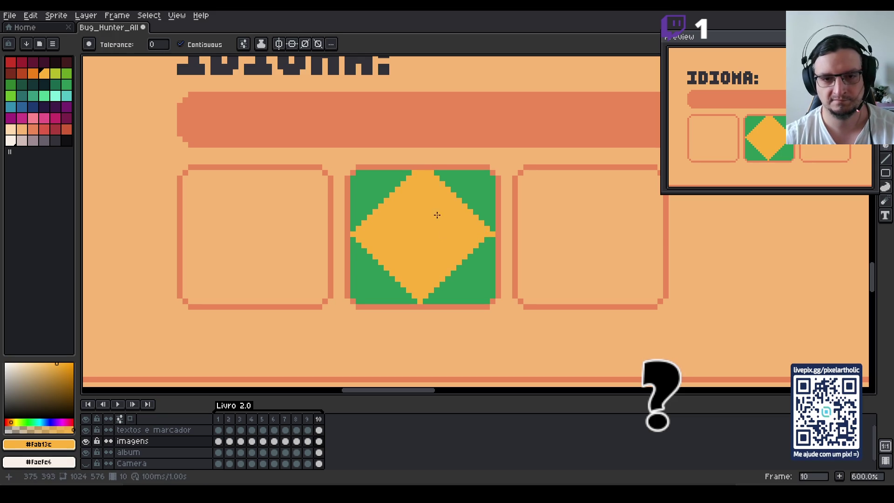
Eyedrop the green, refill the diamond green, and select the orange-yellow palette swatch.
key("b")
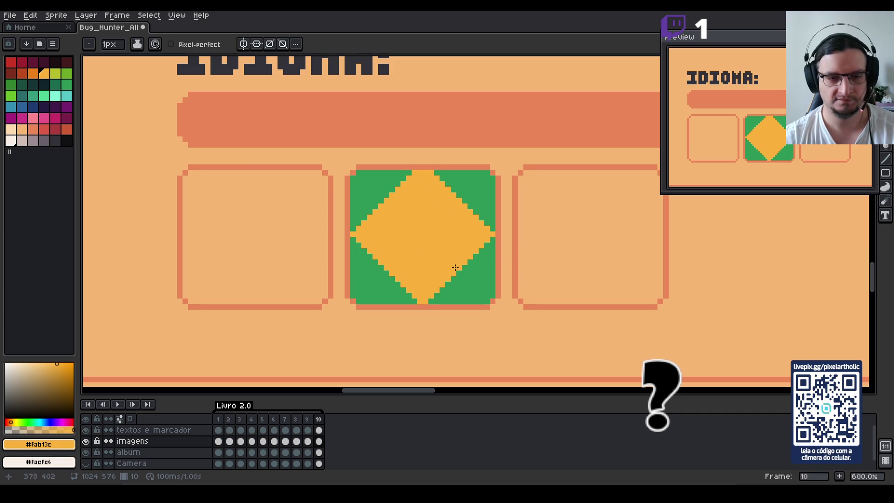
left_click(371, 281, "alt")
key("g")
left_click(407, 251)
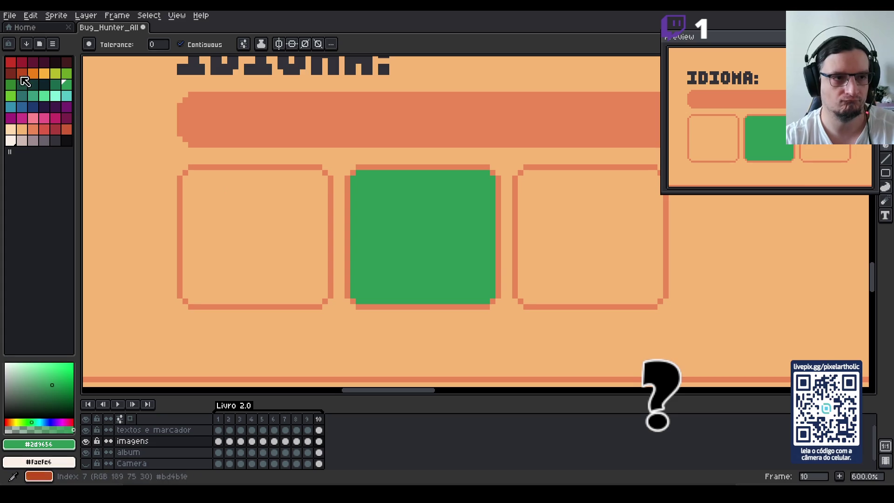
left_click(45, 74)
Draw four orange 45° sides joining left, top, right and bottom points into a closed diamond.
key("b")
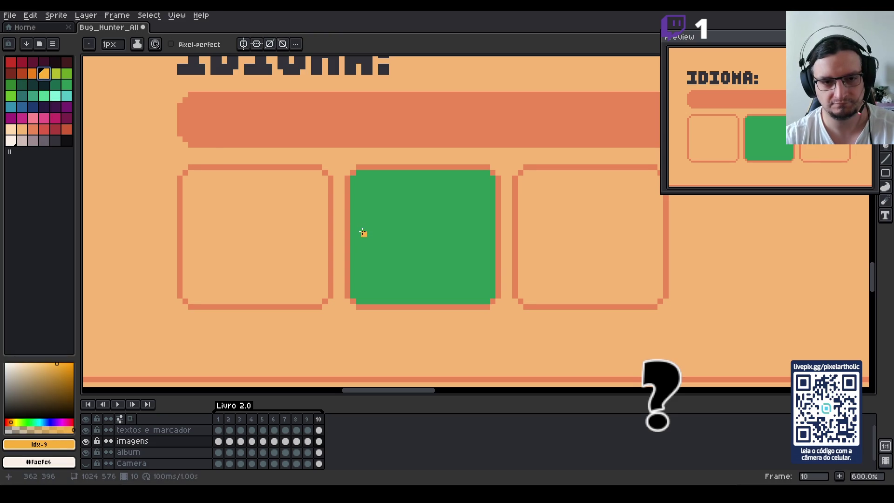
left_click(362, 235)
left_click(420, 178, "shift")
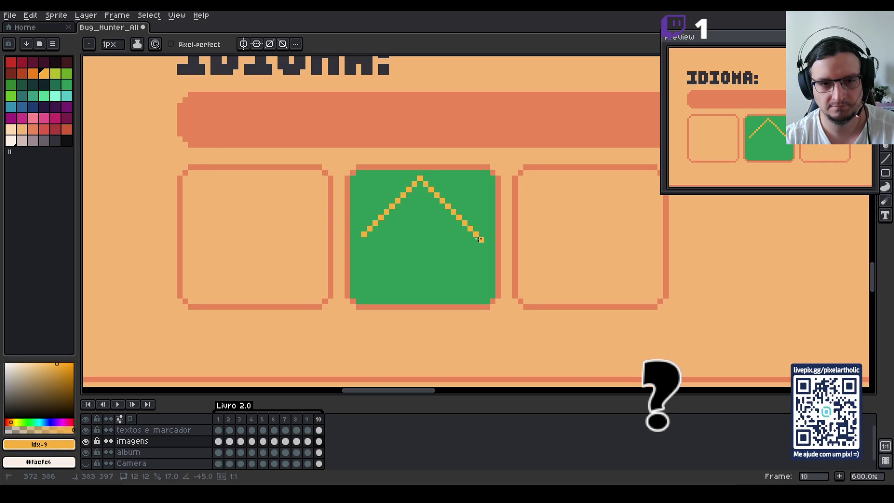
left_click(479, 239, "shift")
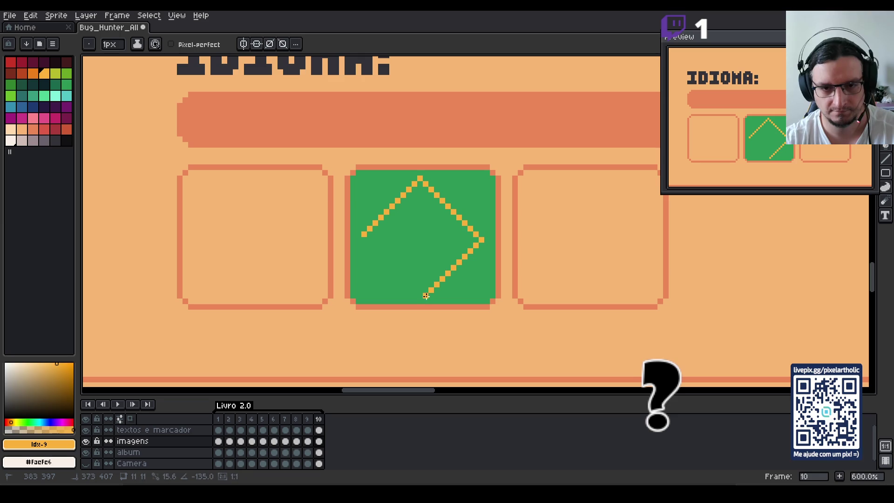
left_click(425, 296, "shift")
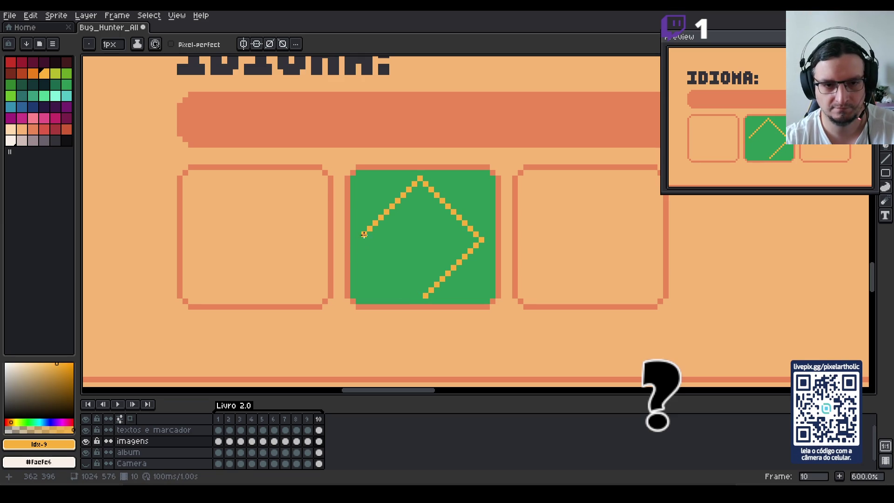
left_click(365, 234)
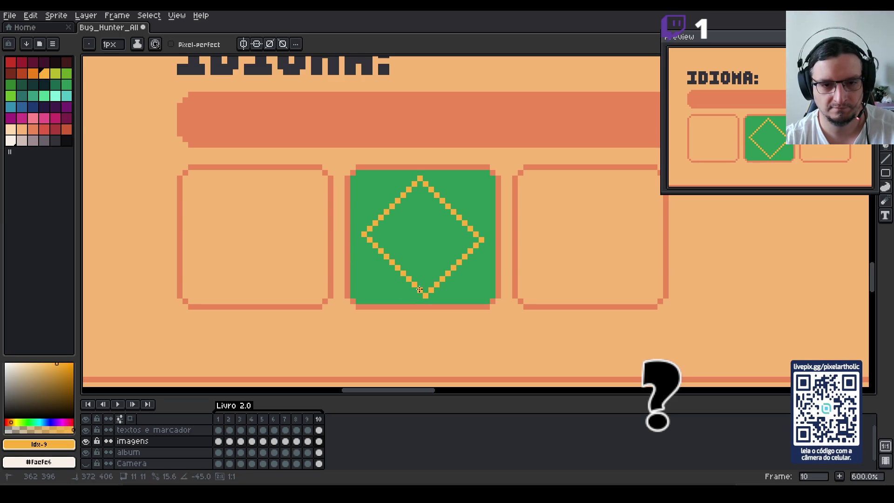
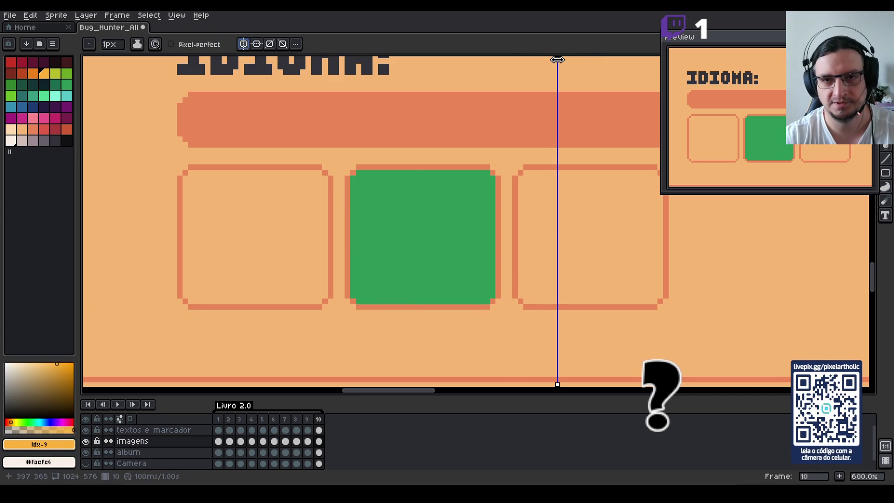
Centre the vertical mirror axis on the green IDIOMA box, then remove the test pixels.
left_click_drag(557, 59, 423, 98)
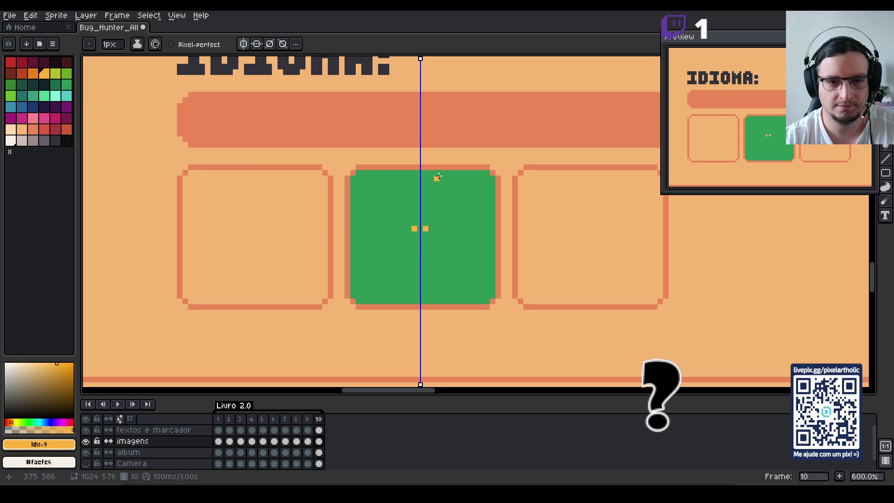
key("ctrl+z")
left_click_drag(422, 58, 424, 59)
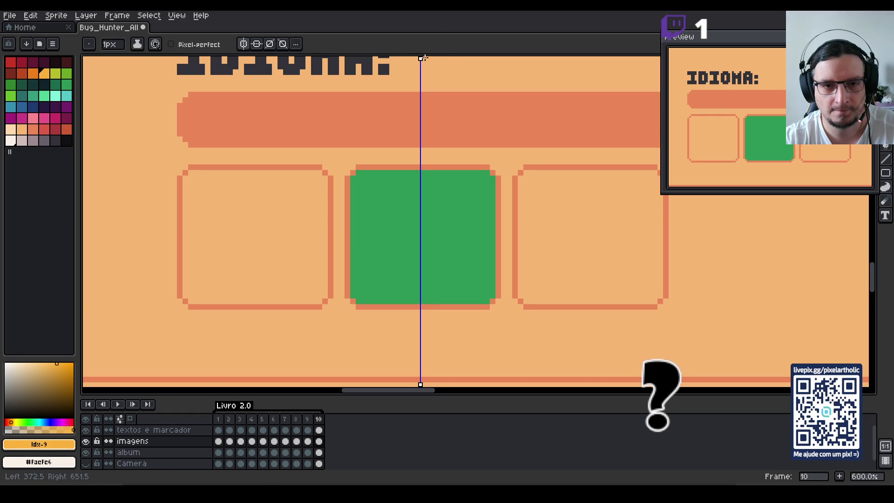
left_click(421, 212)
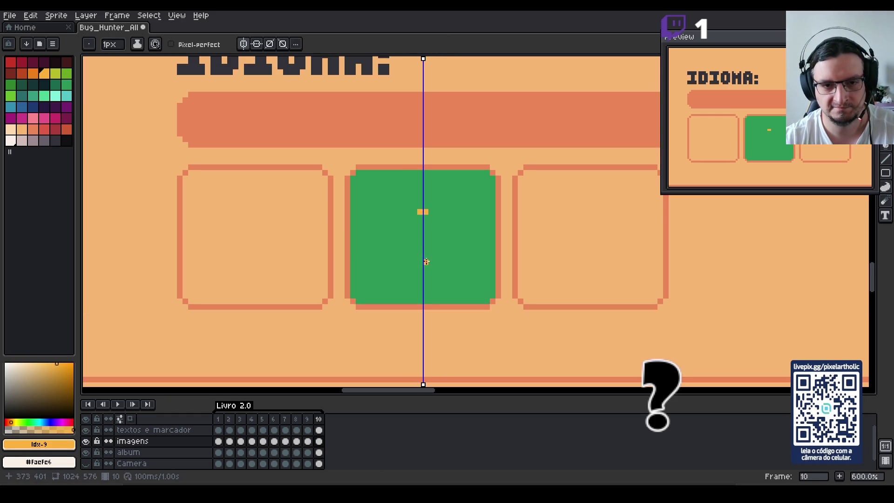
key("ctrl+z")
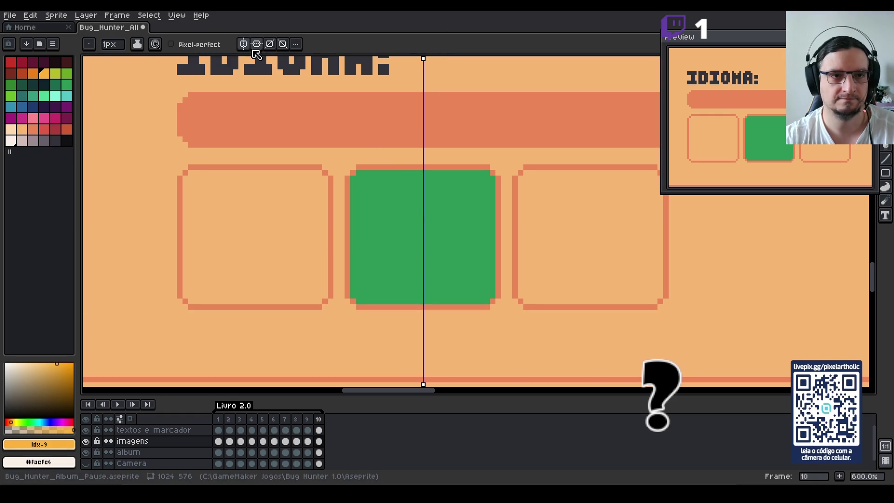
Enable horizontal mirroring and drag its axis lower on the page.
left_click(258, 45)
scroll(323, 106, "down", 2)
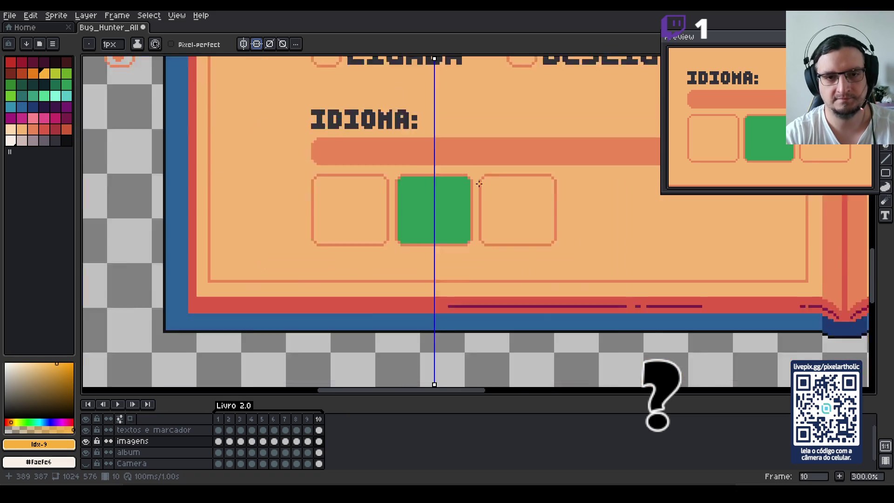
scroll(457, 191, "down", 2)
scroll(467, 197, "down", 5)
scroll(555, 182, "up", 1)
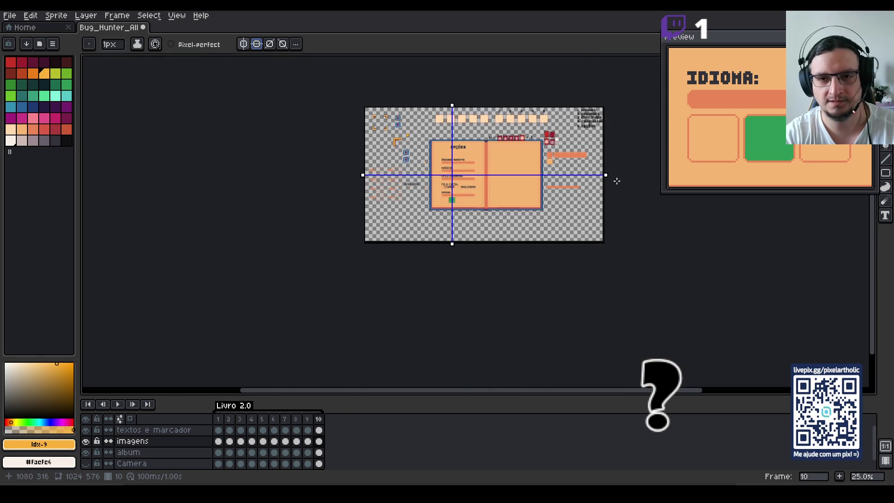
left_click_drag(603, 174, 84, 163)
Align the horizontal mirror axis with the middle of the green IDIOMA box.
key("2")
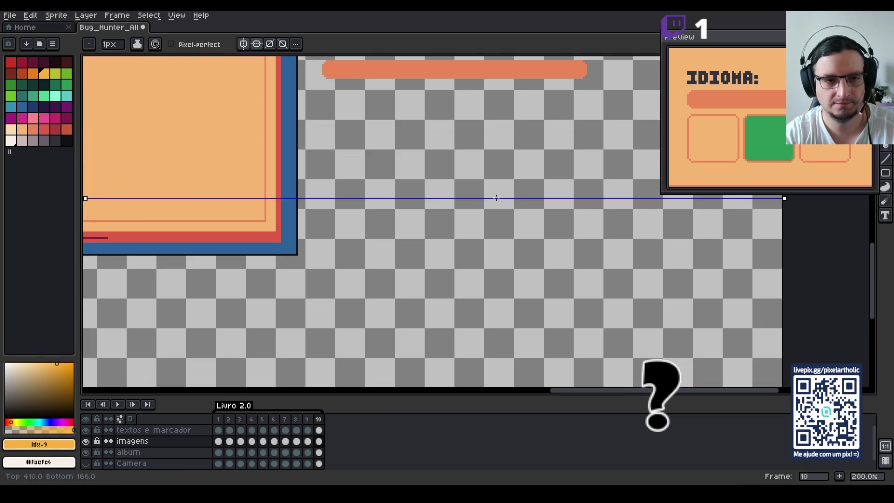
left_click_drag(170, 204, 534, 254)
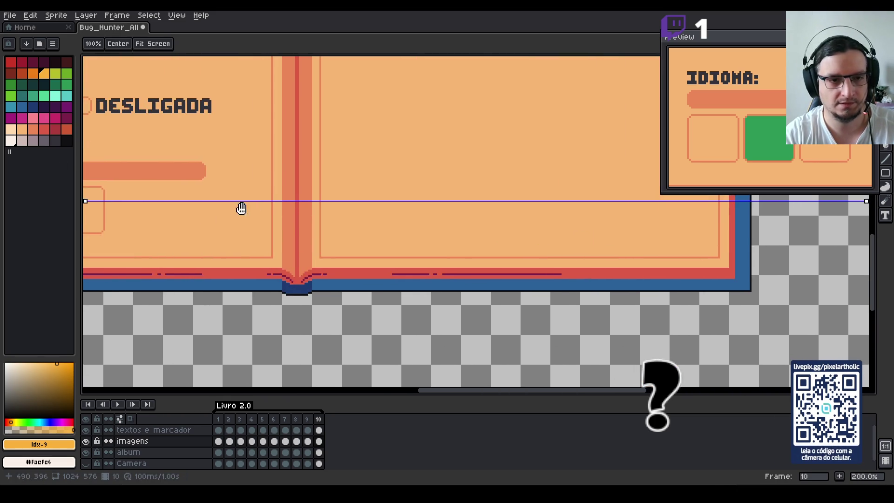
left_click_drag(256, 203, 558, 256)
scroll(408, 243, "up", 2)
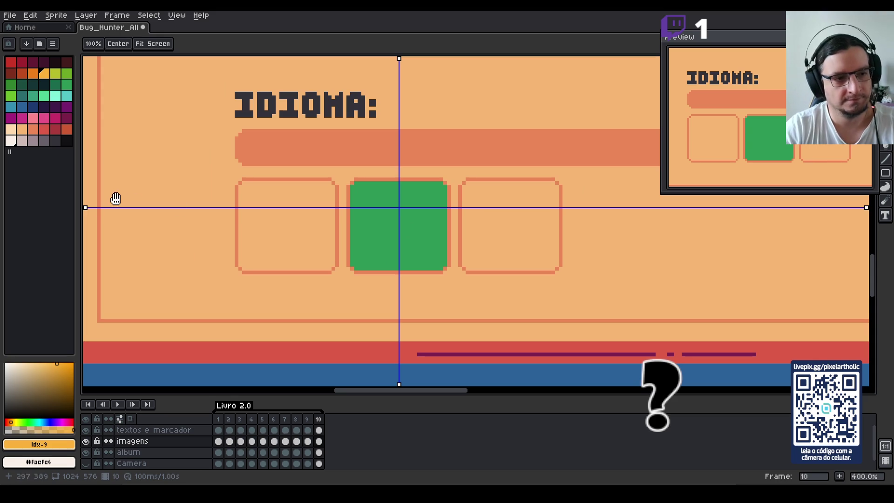
key("b")
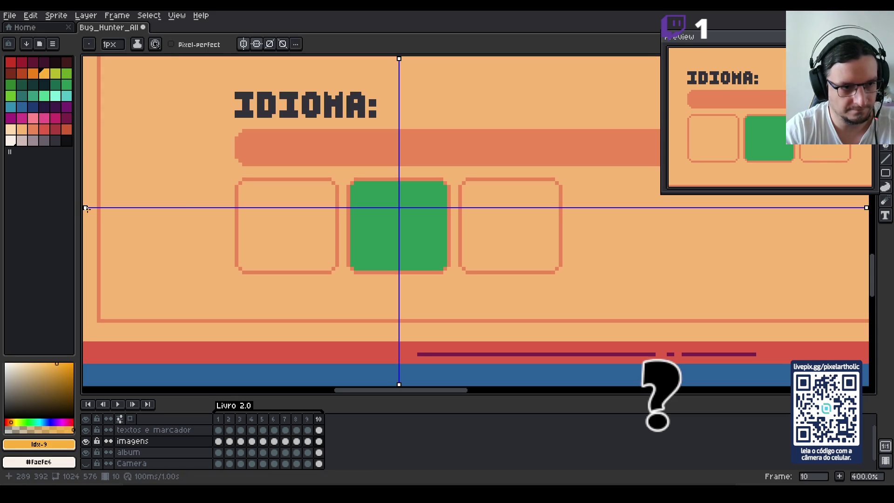
left_click_drag(85, 208, 89, 228)
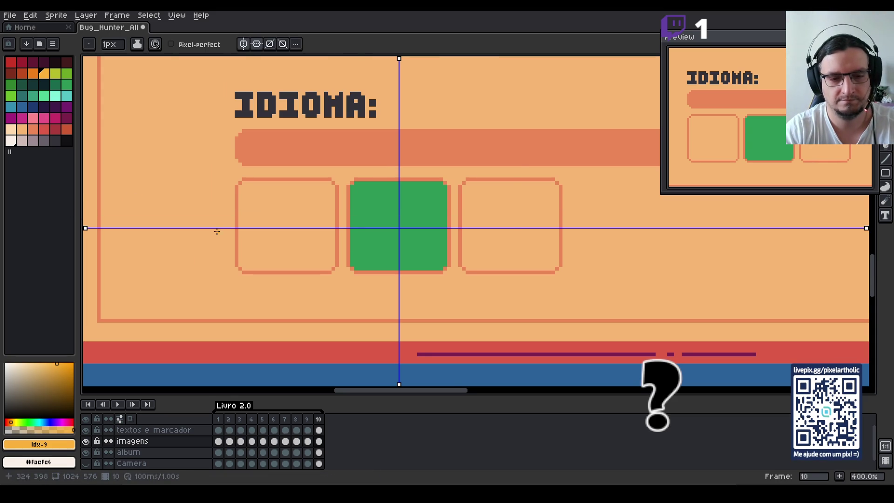
scroll(239, 235, "up", 1)
scroll(243, 234, "up", 1)
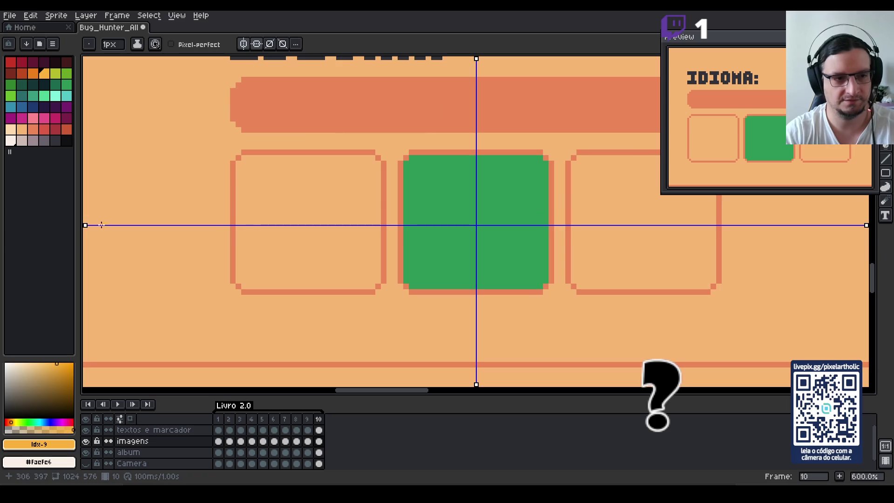
left_click_drag(86, 224, 86, 222)
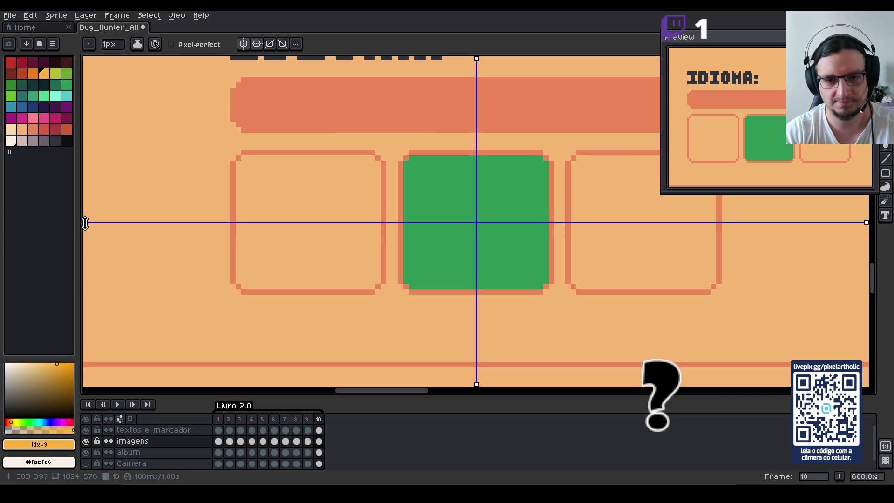
Mark four mirrored orange edge points, join them into a diamond and fill it orange.
left_click(406, 223)
left_click(473, 159)
left_click(412, 214)
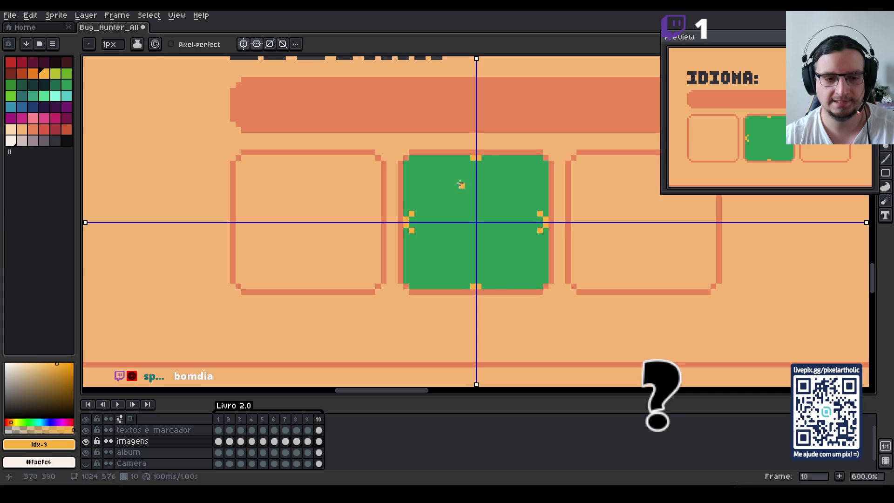
left_click(467, 162, "shift")
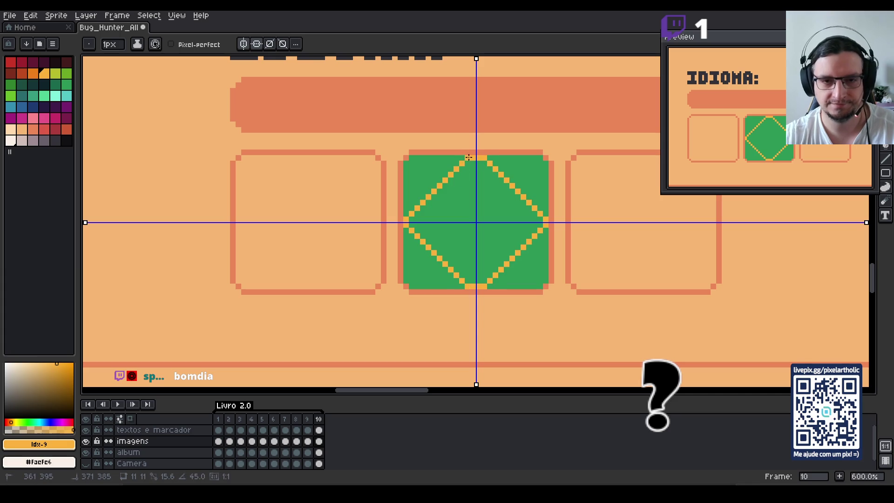
key("g")
left_click(456, 214)
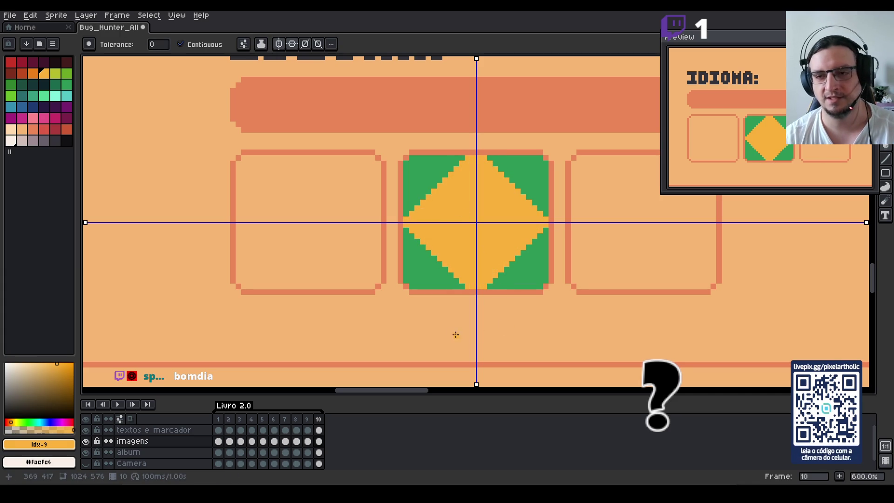
Undo the diamond back to the edge marks, including an accidental orange fill of the box.
key("ctrl+z")
key("v")
key("ctrl+z")
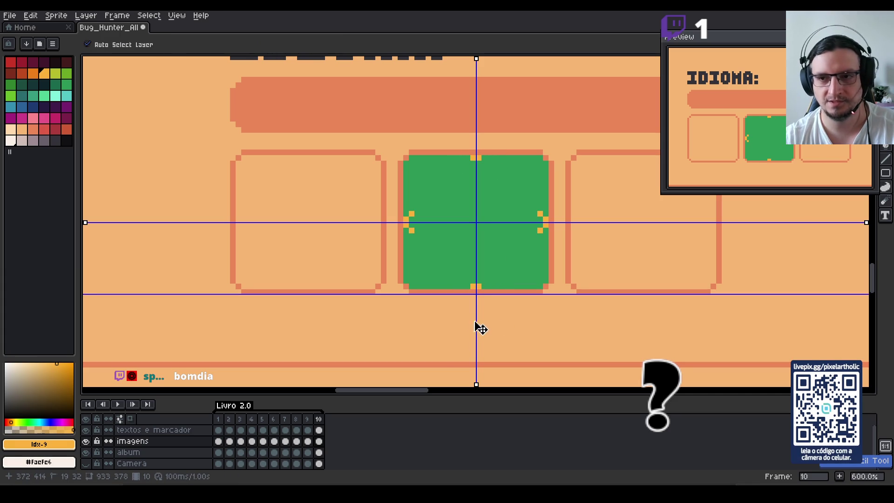
key("g")
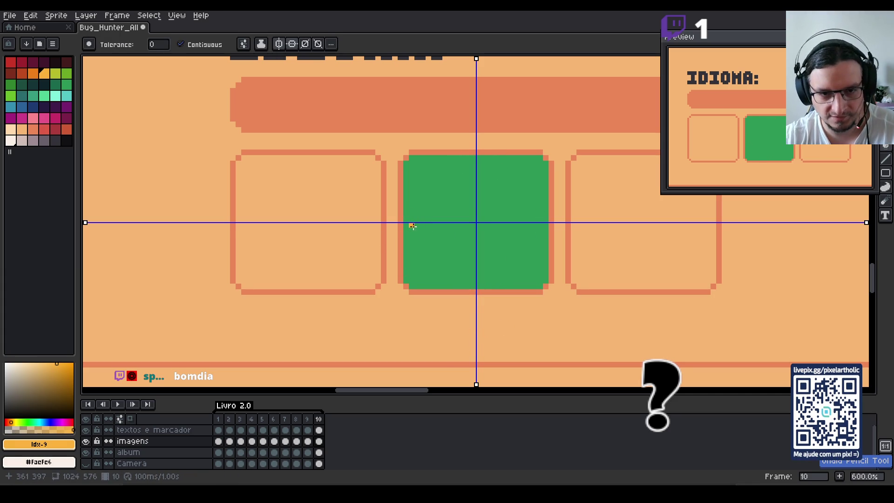
left_click(412, 223)
key("ctrl+z")
key("b")
Redraw the mirrored orange diamond outline, fill it solid, and pick blue.
left_click(412, 221)
left_click(473, 163)
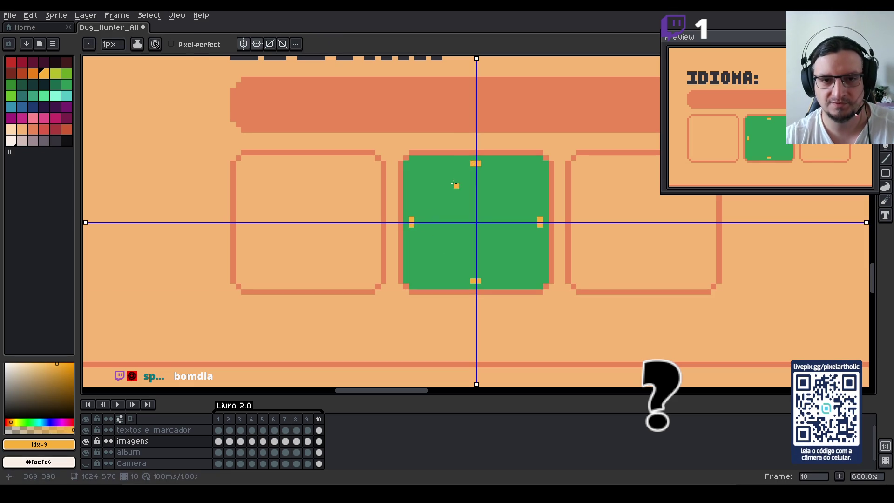
left_click_drag(417, 213, 468, 163)
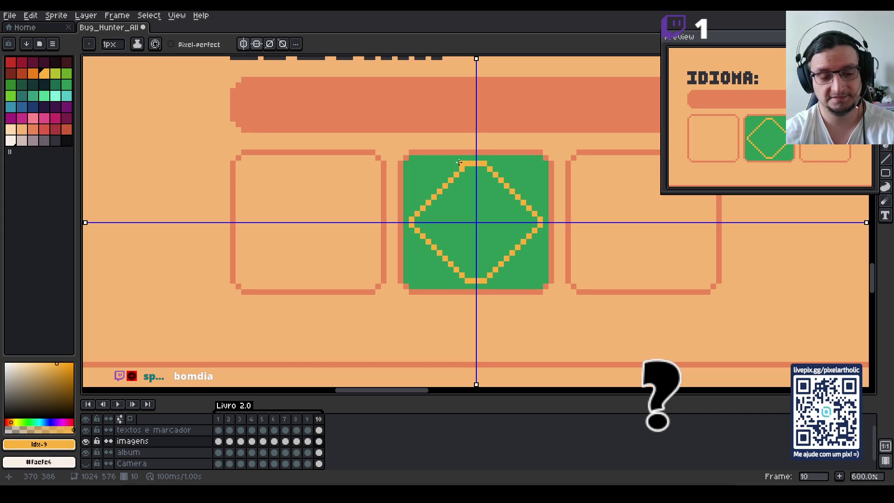
key("g")
left_click(481, 245)
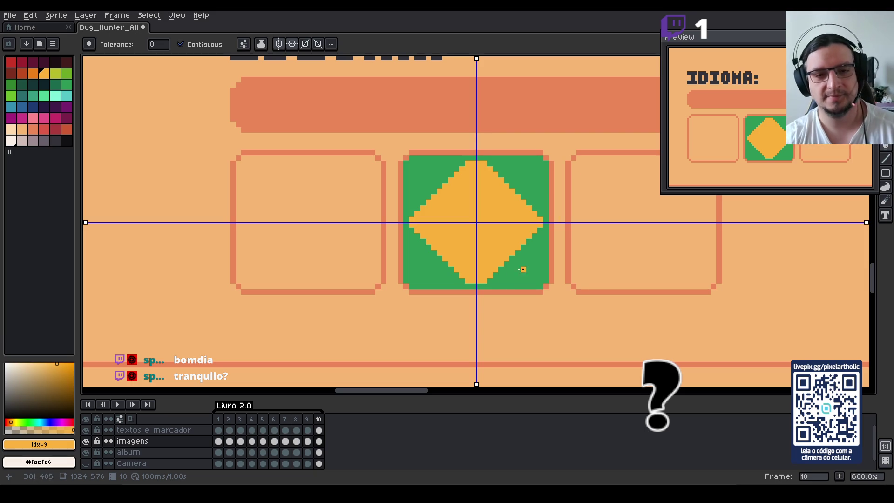
left_click(11, 107)
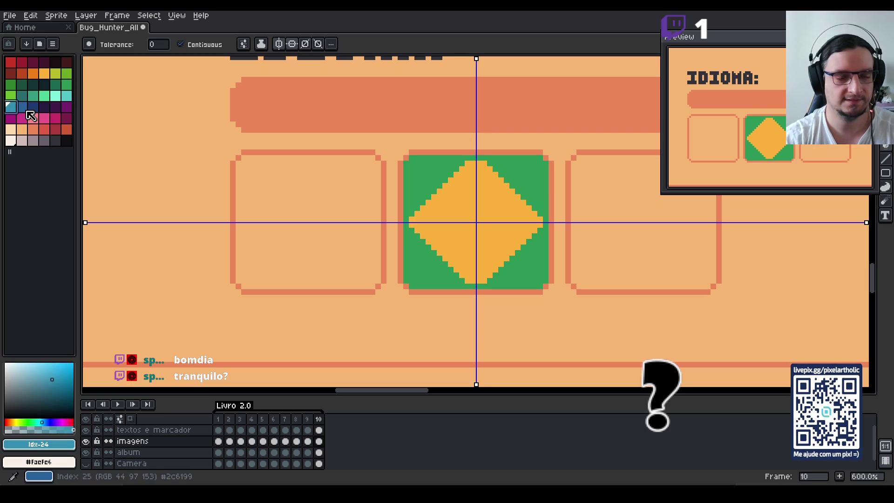
Draw a mirrored blue circle inside the orange diamond and fill it blue.
key("b")
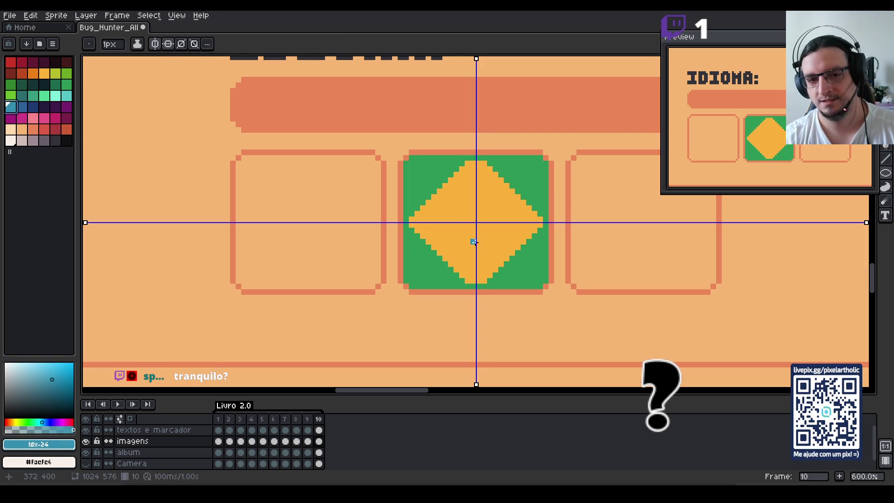
left_click(450, 197)
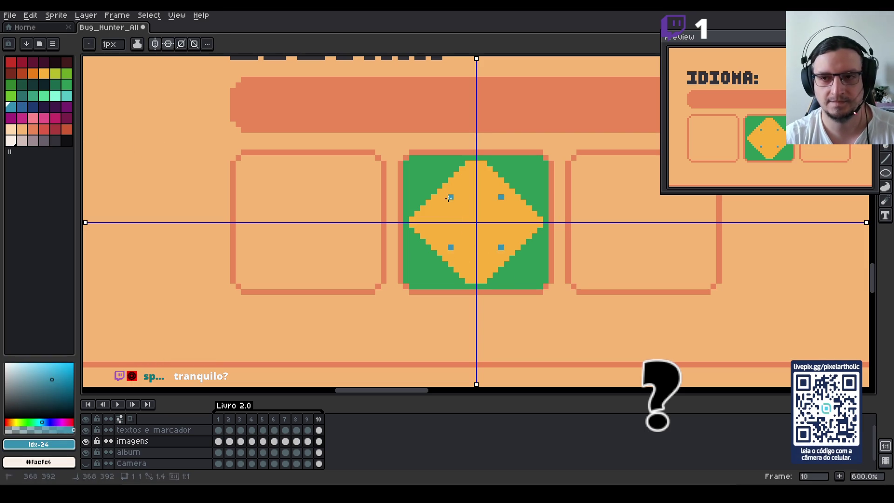
left_click_drag(449, 198, 503, 249)
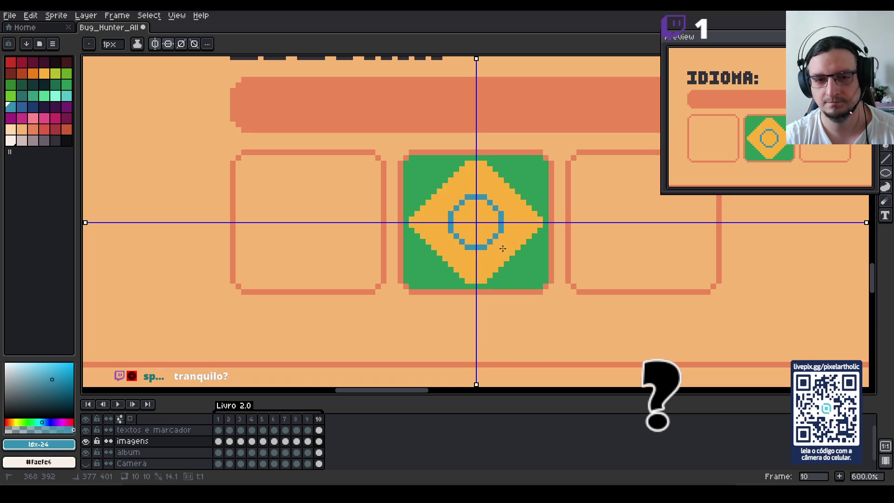
key("g")
left_click(479, 229)
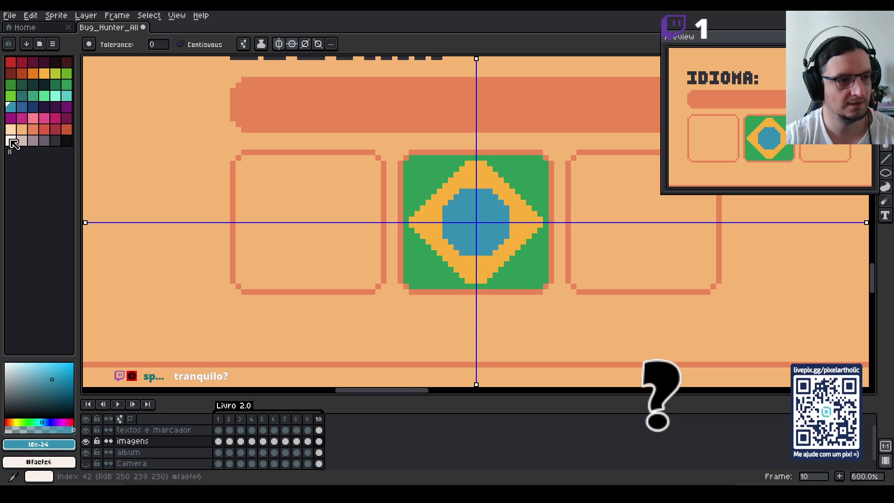
With horizontal mirroring off, draw a cream #faefe6 band across the blue circle.
left_click(10, 142)
key("b")
left_click(257, 44)
left_click_drag(474, 226, 443, 222)
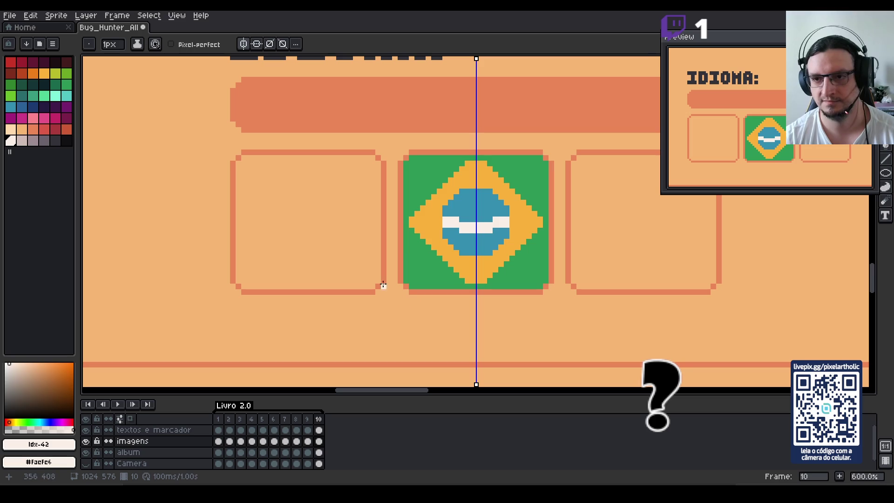
key("i")
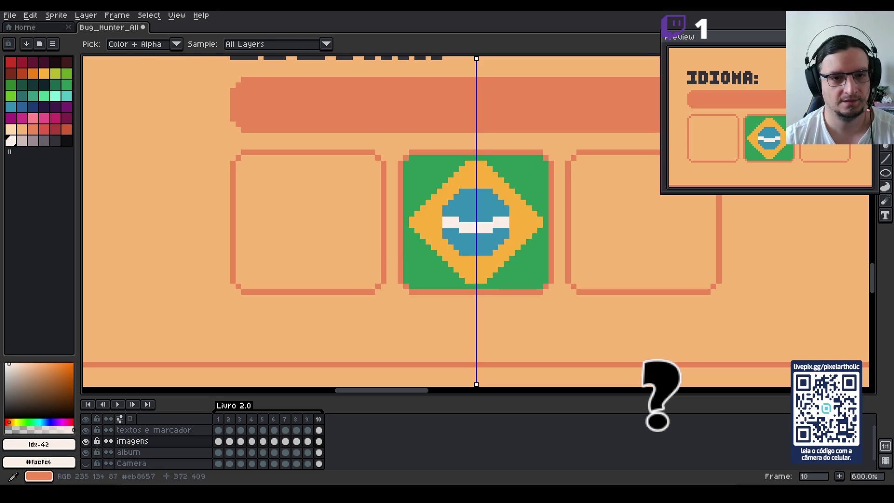
key("b")
Fill the circle's upper and lower parts dark blue and sample the stripe's white.
left_click(21, 106)
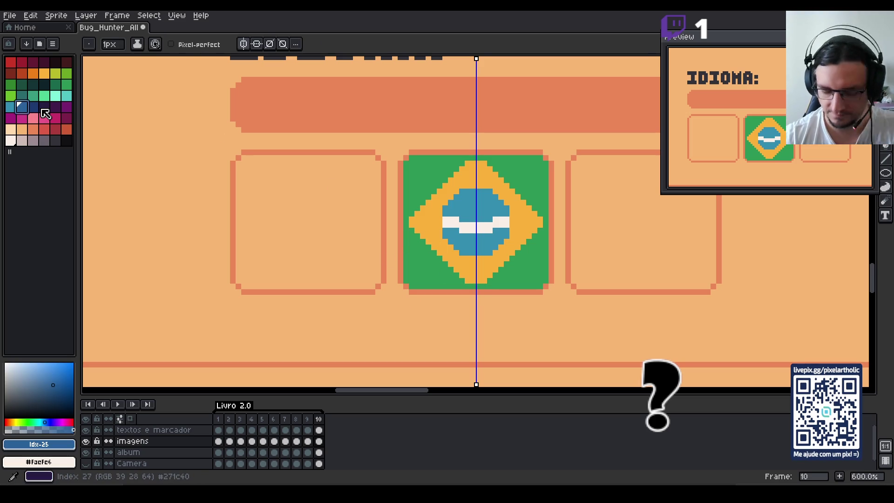
key("g")
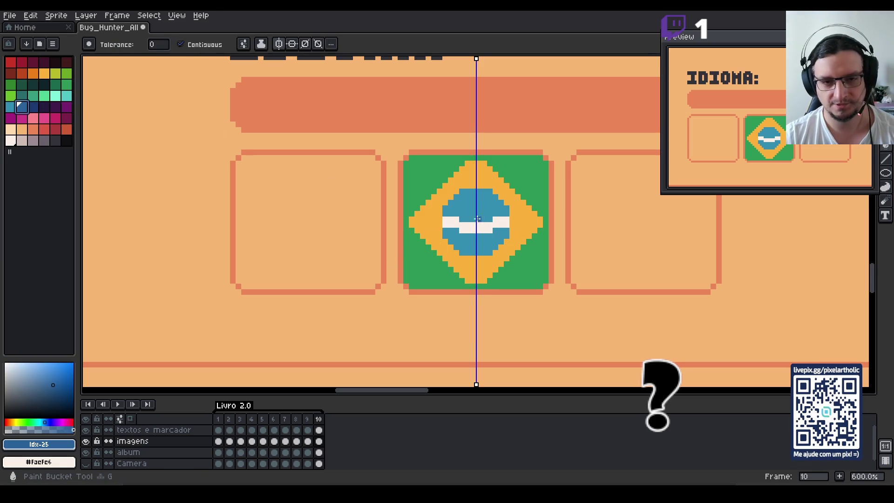
left_click(471, 208)
left_click(475, 255)
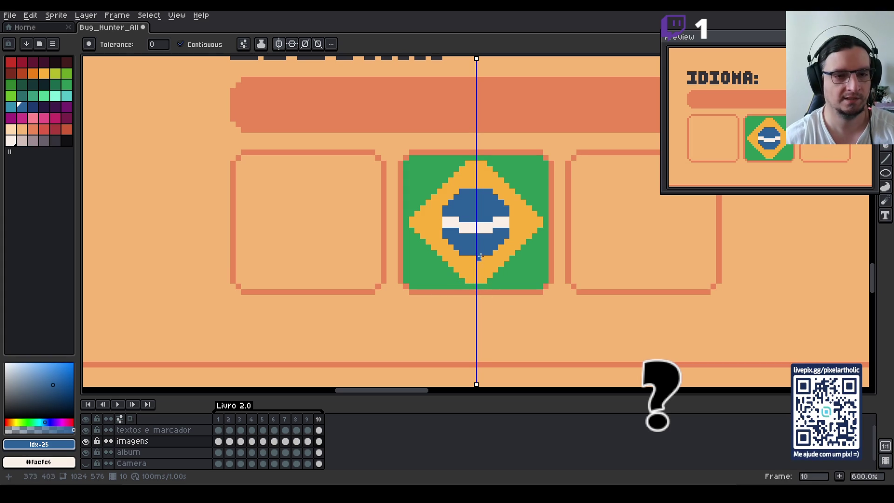
key("alt")
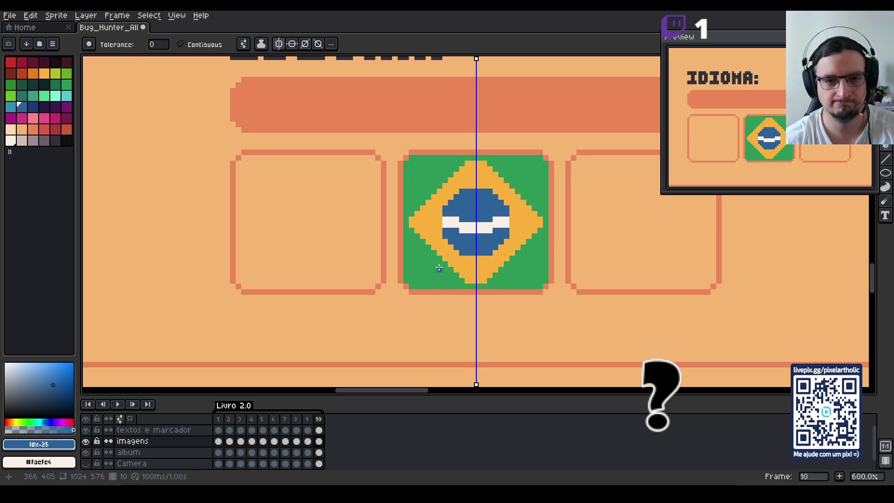
left_click(472, 225, "alt")
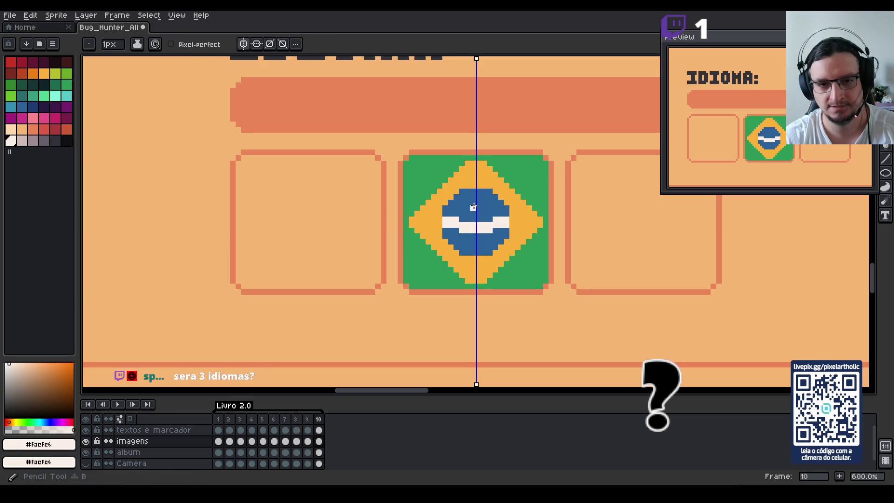
With vertical symmetry off, paint white into the band and blue pixels over its middle.
left_click(243, 44)
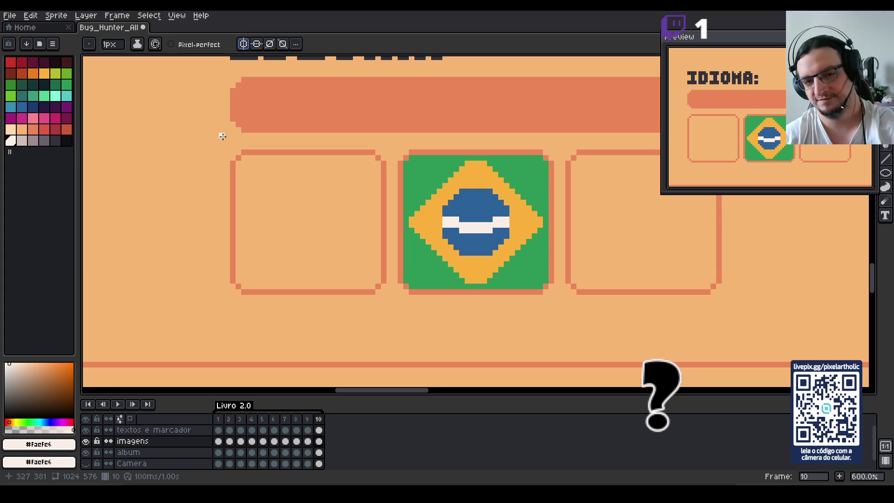
left_click_drag(502, 282, 372, 250)
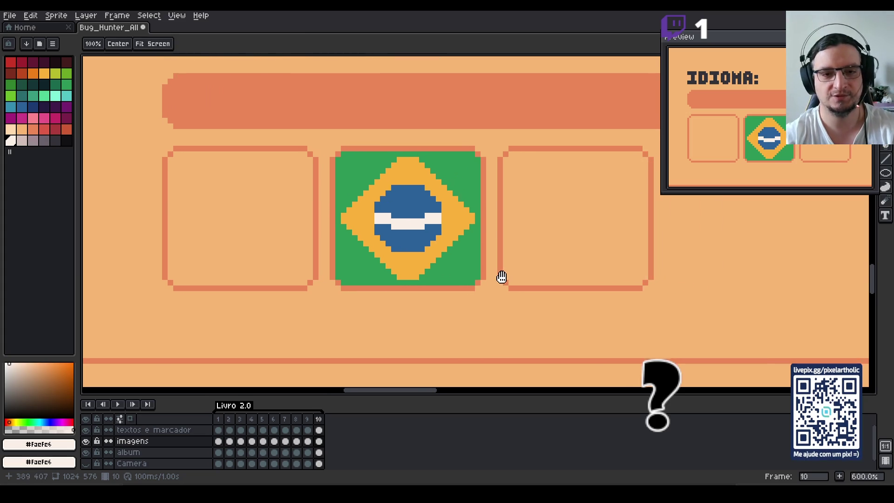
key("alt")
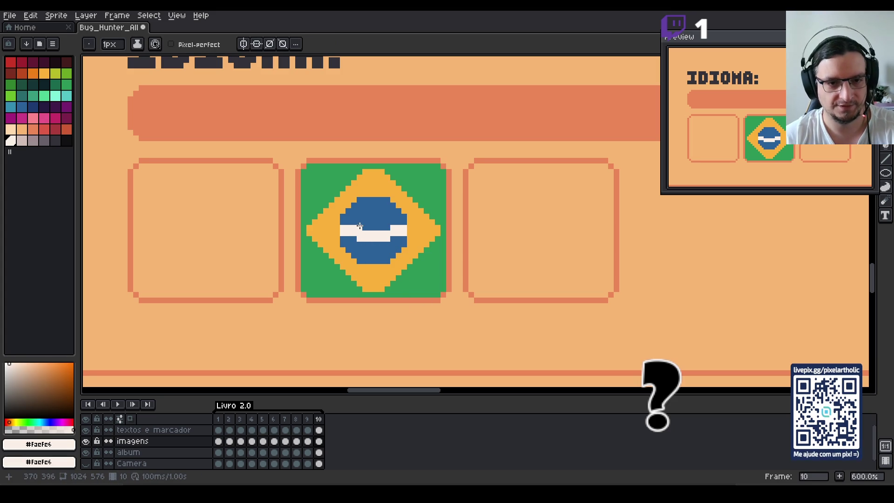
left_click_drag(360, 226, 389, 226)
left_click(358, 240, "alt")
left_click(360, 238)
key("v")
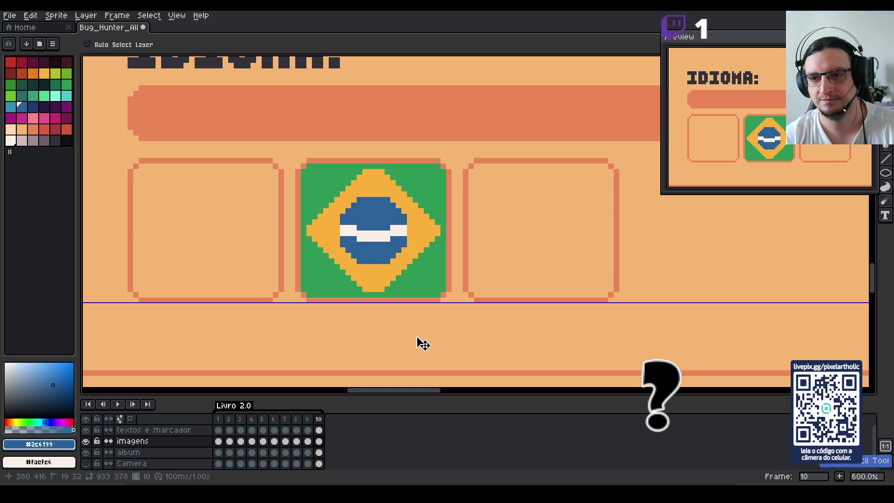
Add three white #faefe6 star pixels inside the blue circle, above and below the band.
key("alt")
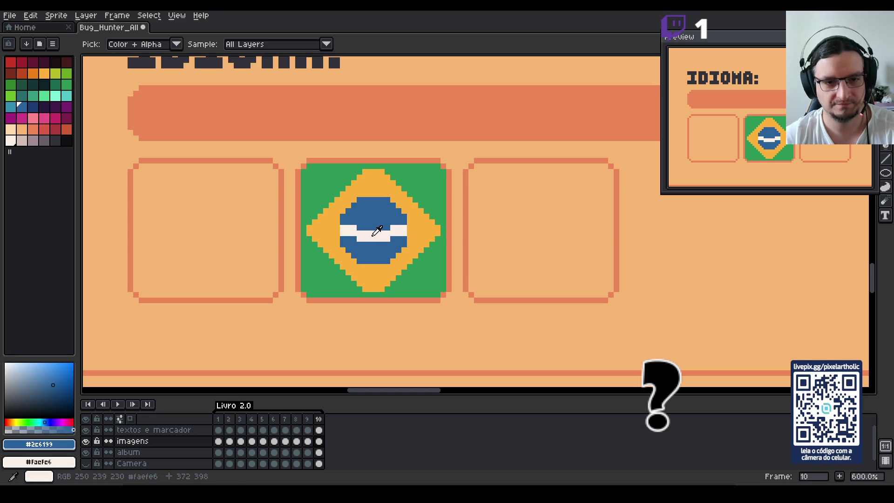
left_click(378, 231, "alt")
left_click(387, 217)
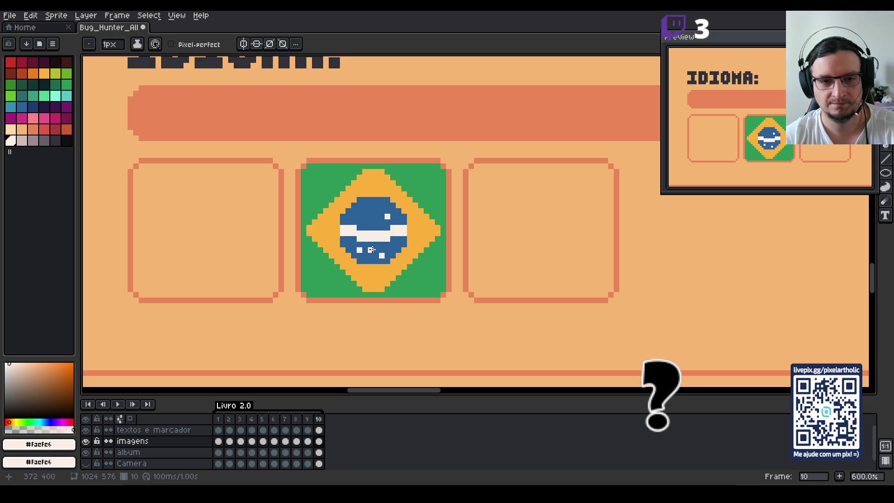
left_click(371, 250)
left_click(393, 251)
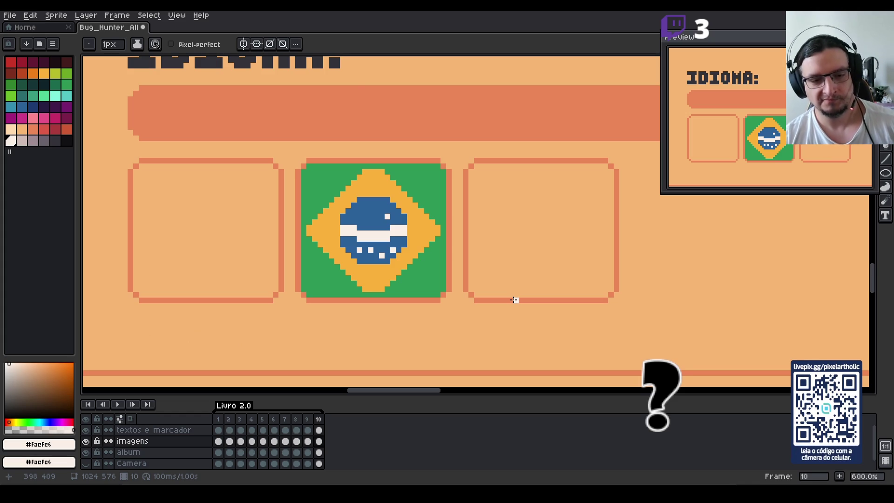
scroll(514, 300, "down", 1)
scroll(499, 301, "down", 1)
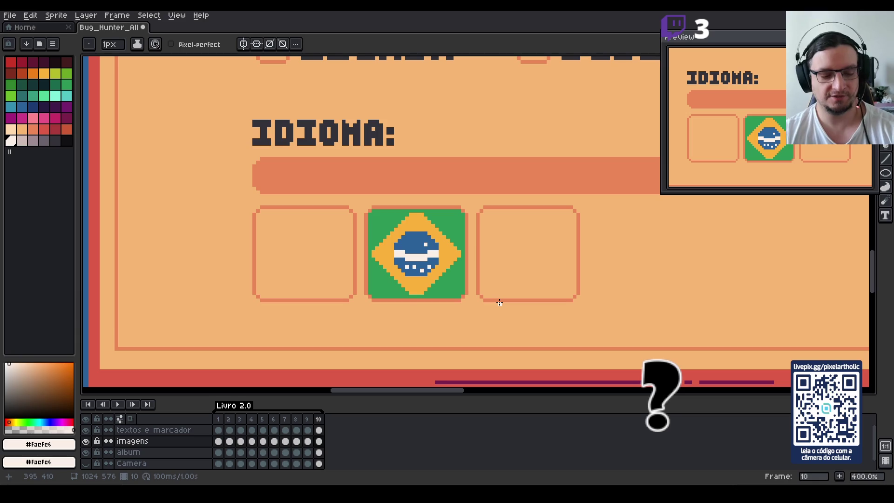
Copy the starred flag with a rectangular selection and drop the copy aligned nearby.
key("m")
mouse_move(365, 206)
left_mouse_down()
mouse_move(466, 301)
mouse_move(651, 273)
left_mouse_up()
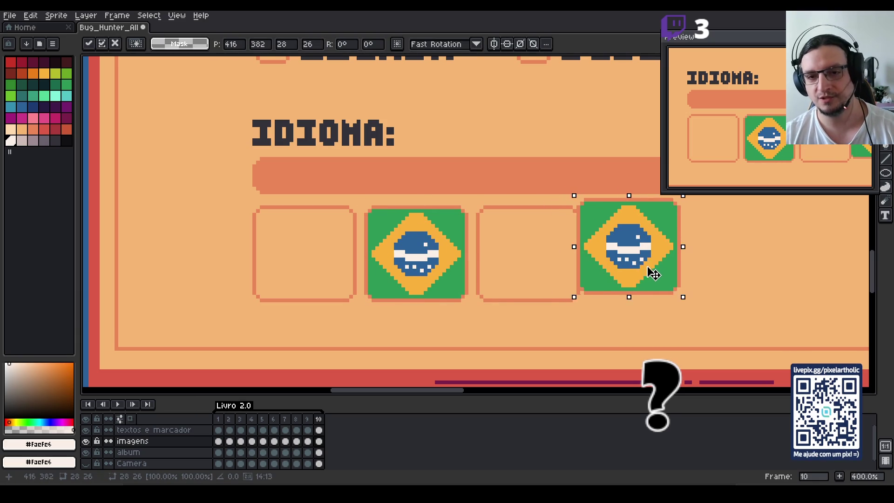
key("Right")
key("Right")
key("Right")
key("Down")
key("Down")
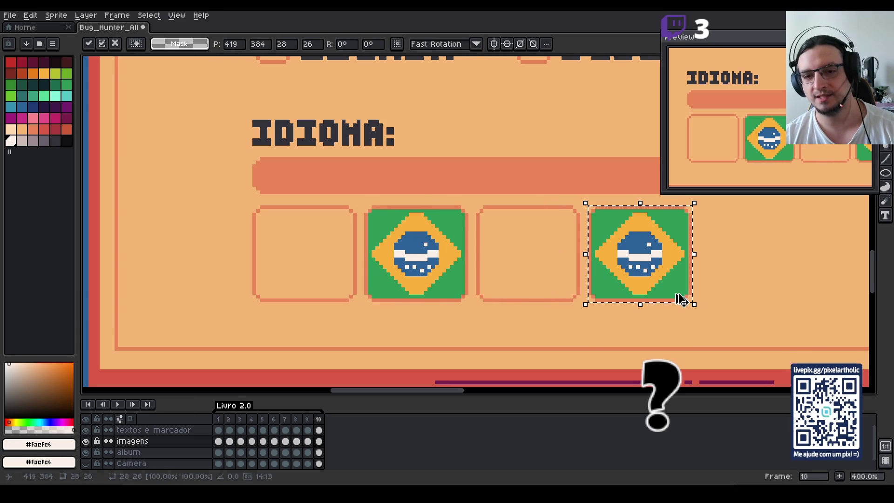
key("ctrl+d")
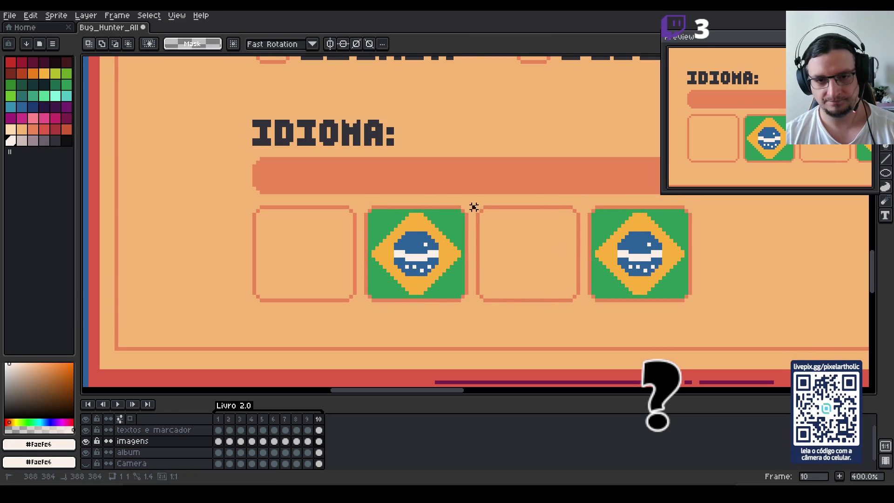
Move the empty box right, then shift the copy and empty box beside the first flag.
mouse_move(473, 207)
left_mouse_down()
mouse_move(580, 308)
mouse_move(779, 295)
mouse_move(774, 286)
left_mouse_up()
key("ctrl+d")
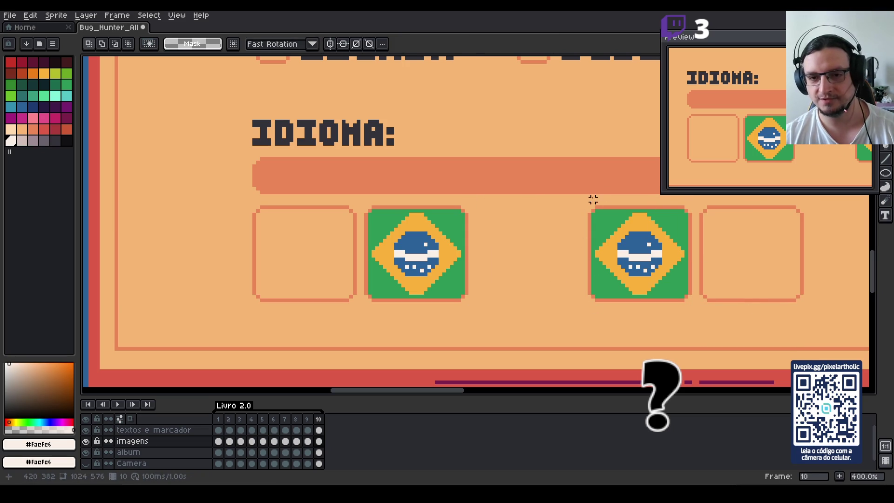
left_click_drag(579, 202, 834, 326)
mouse_move(700, 275)
left_mouse_down()
mouse_move(588, 274)
mouse_move(585, 265)
left_mouse_up()
key("ctrl+d")
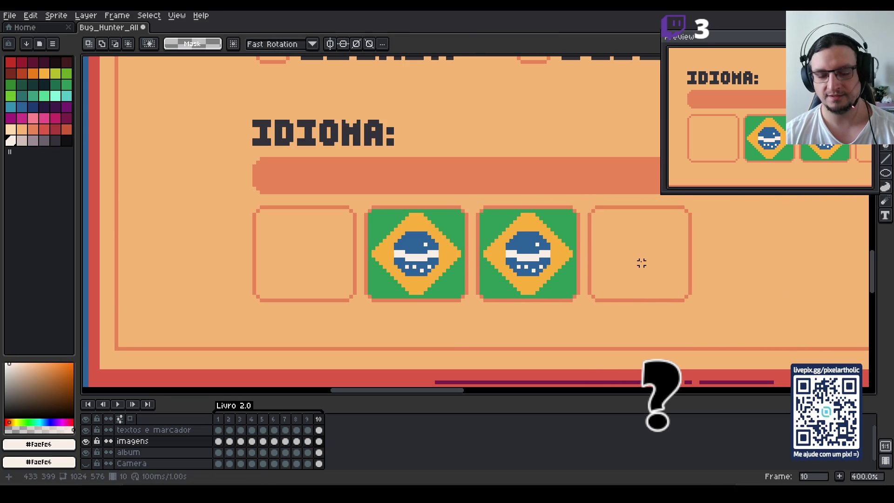
scroll(648, 263, "up", 3)
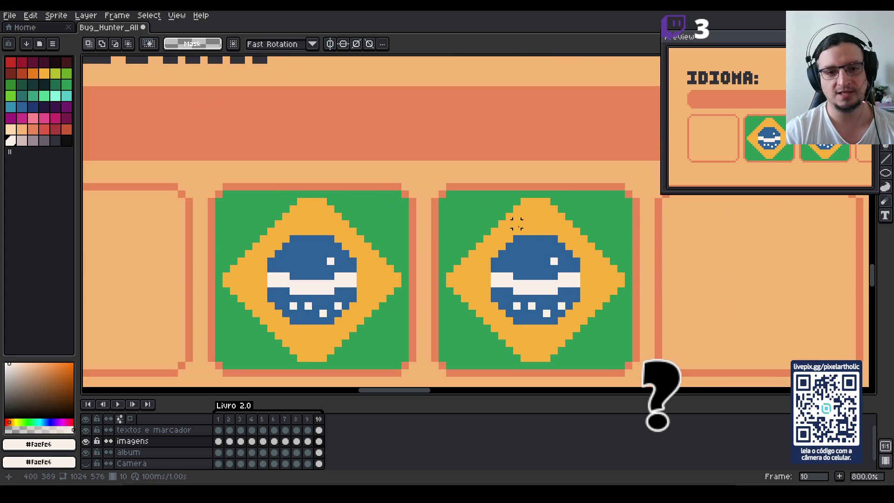
left_click_drag(575, 276, 531, 252)
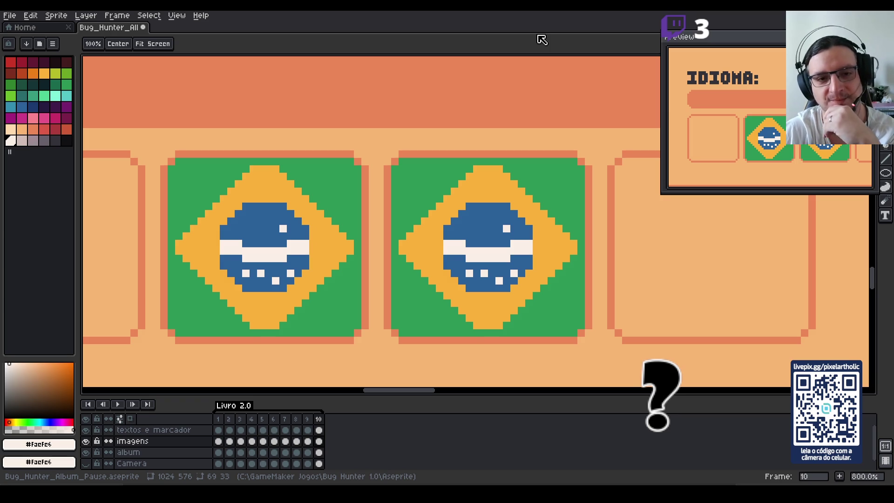
key("m")
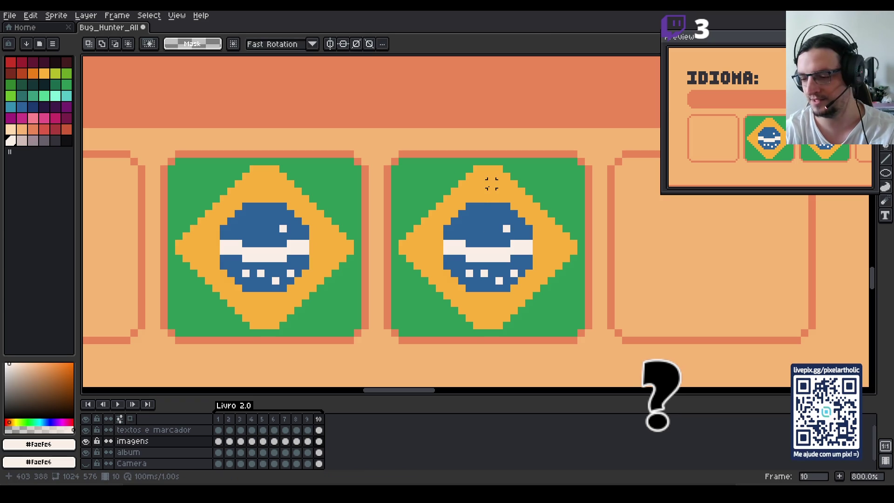
Fill the second flag's lower green area with light green.
left_click(409, 192, "alt")
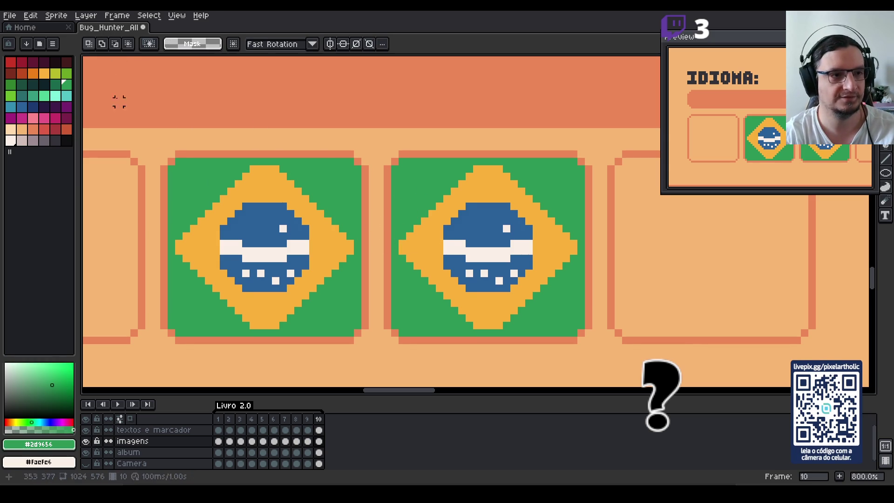
left_click(12, 97)
key("b")
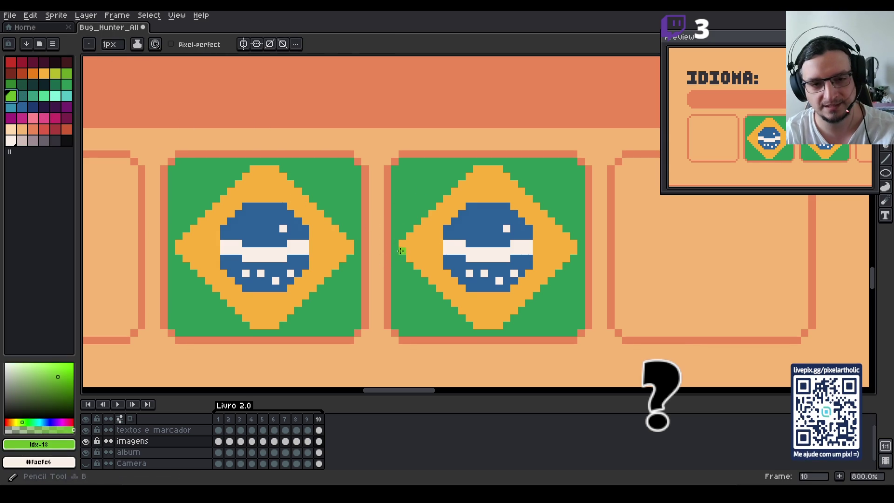
left_click(395, 250)
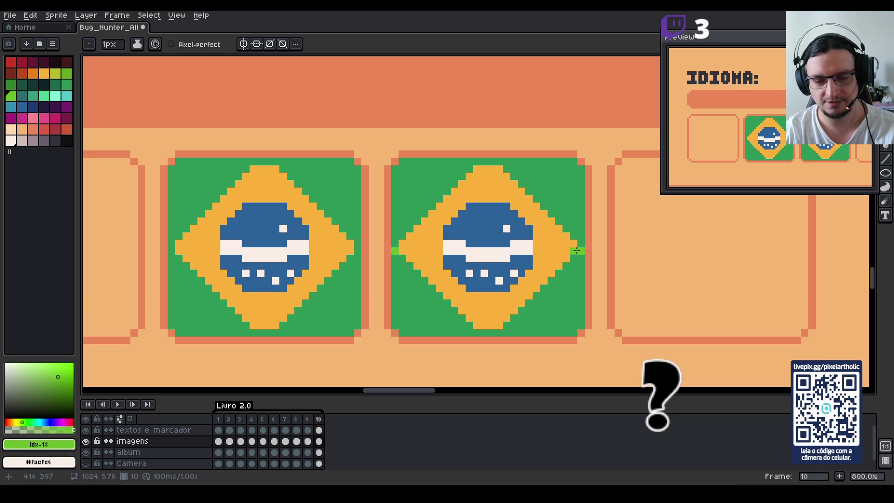
key("g")
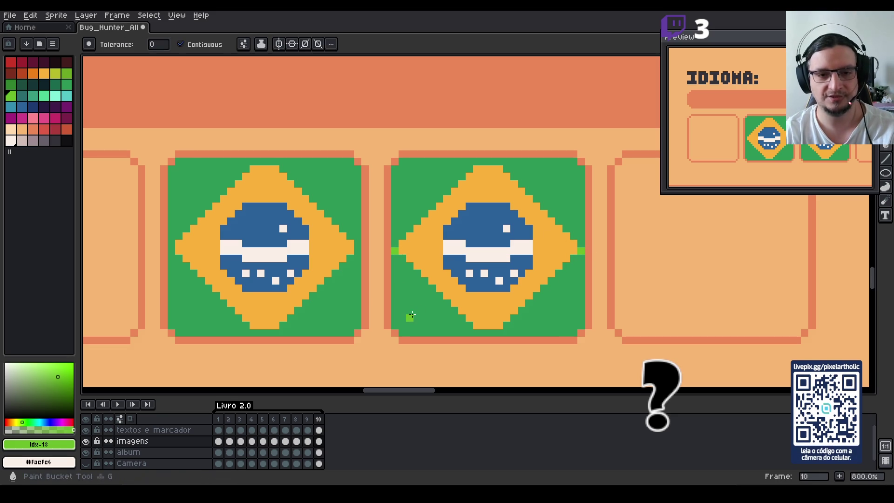
left_click(416, 312)
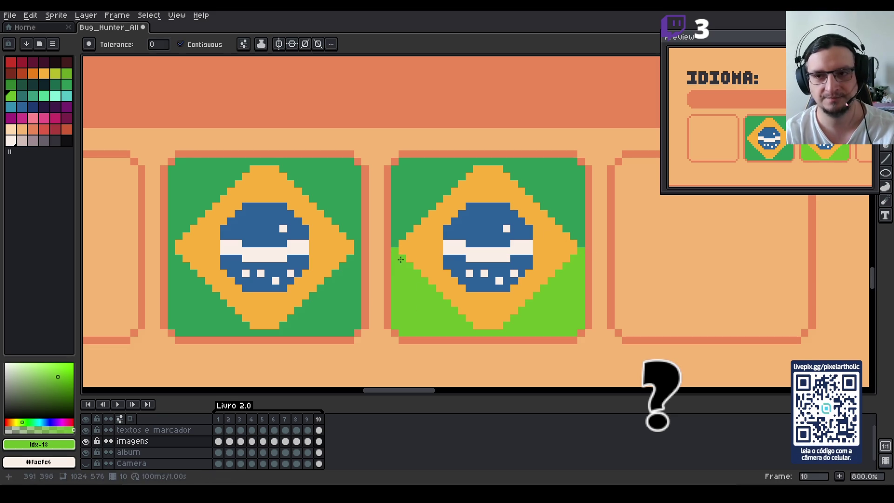
Draw a cream line across the diamond's middle and fill its lower half cream.
key("i")
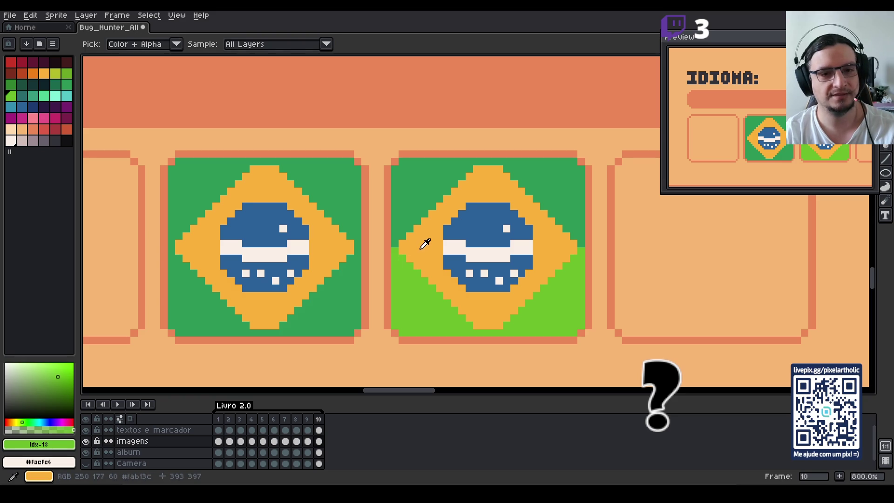
left_click(371, 245)
key("b")
left_click_drag(399, 251, 577, 252)
key("g")
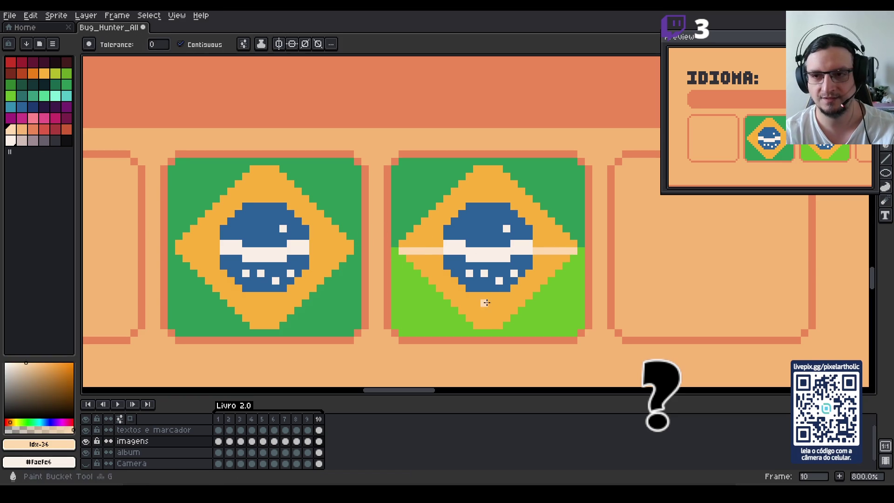
left_click(486, 303)
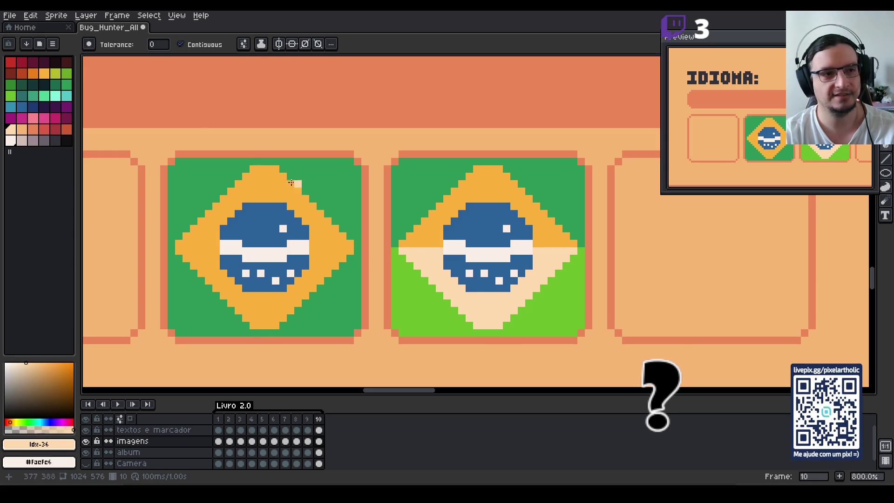
Fill the globe's lower half a lighter blue and shade the band with grey-pink.
left_click(22, 107)
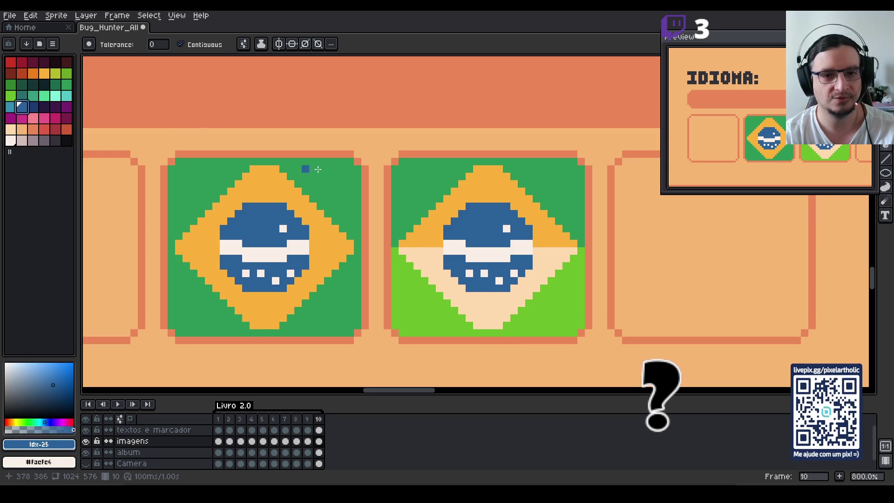
left_click(10, 107)
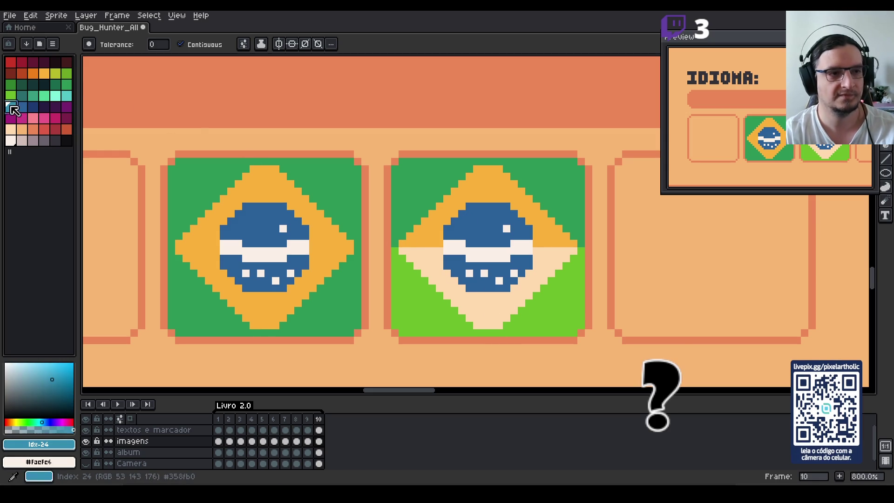
left_click(455, 264)
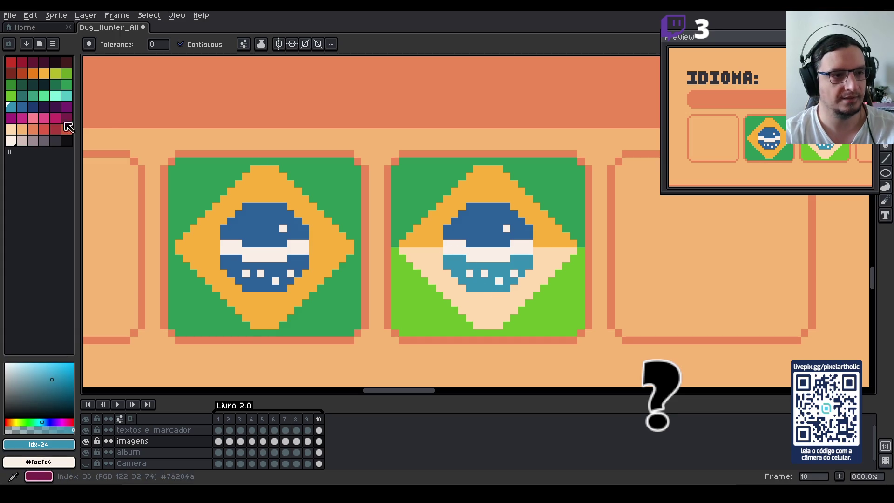
left_click(22, 140)
key("b")
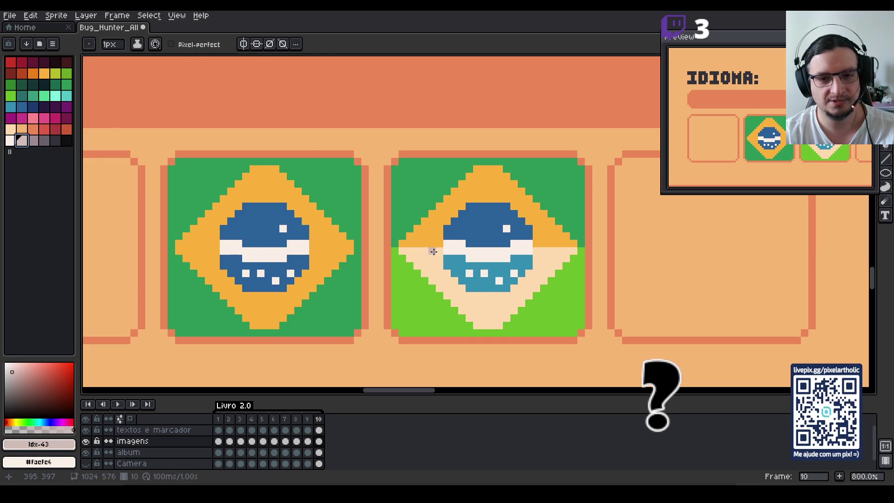
left_click_drag(450, 243, 531, 244)
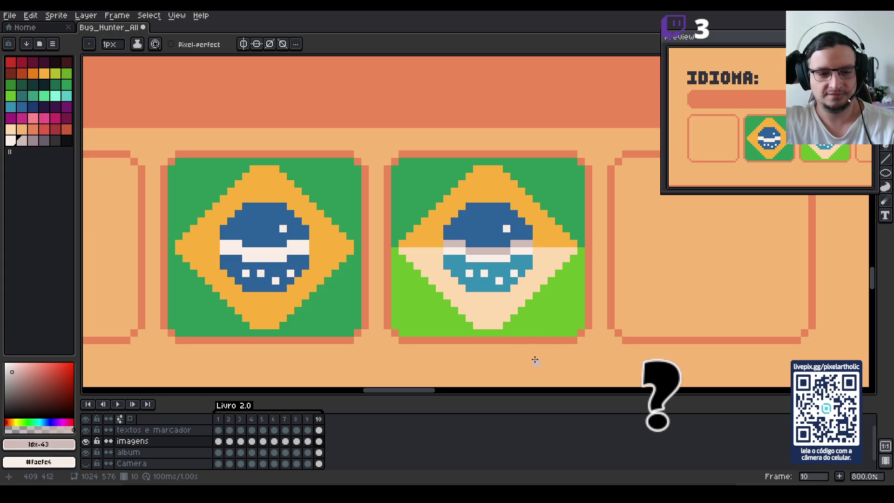
Sample the second flag's light green and bucket-fill the first flag's background with it.
scroll(535, 360, "down", 2)
scroll(407, 366, "down", 2)
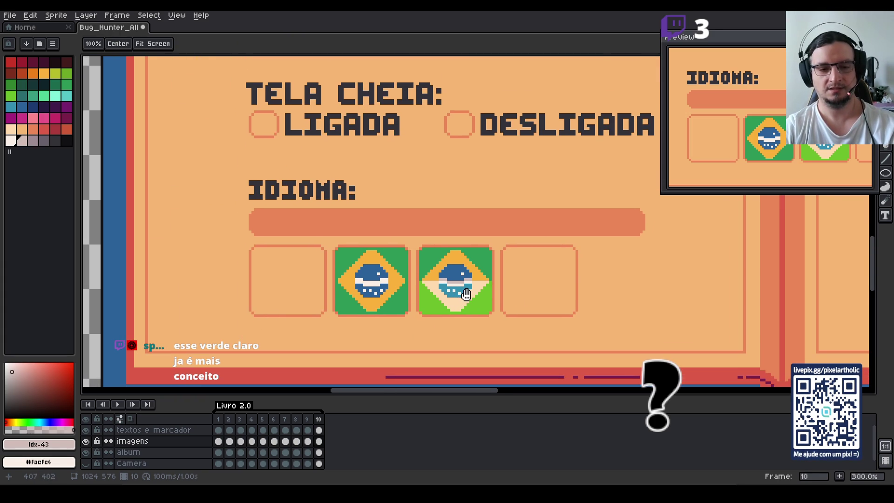
scroll(461, 310, "up", 1)
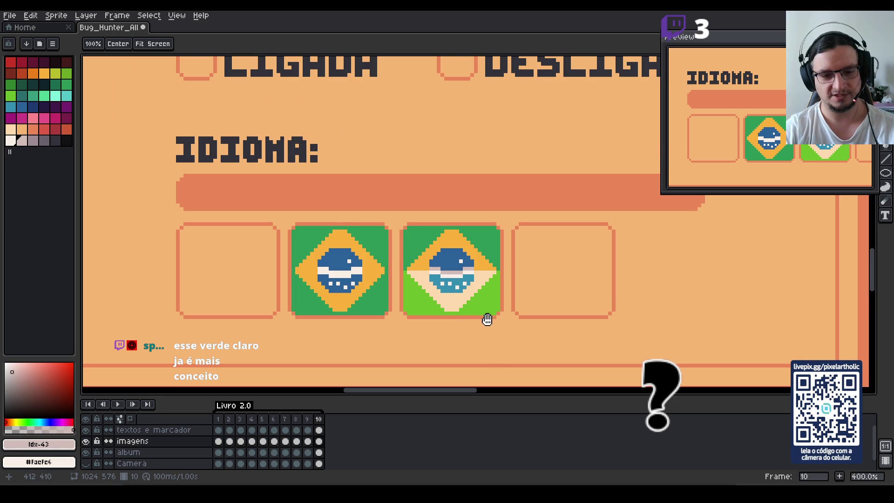
scroll(438, 308, "up", 1)
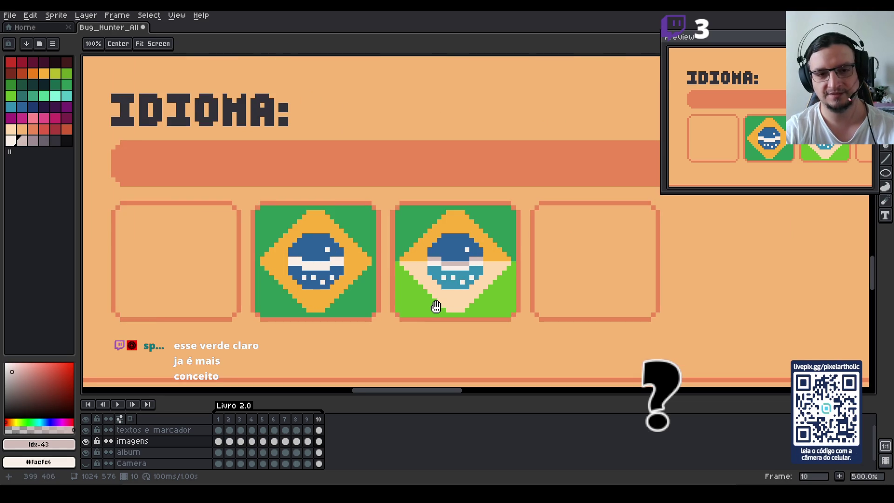
key("i")
left_click(415, 305)
key("g")
left_click(363, 297)
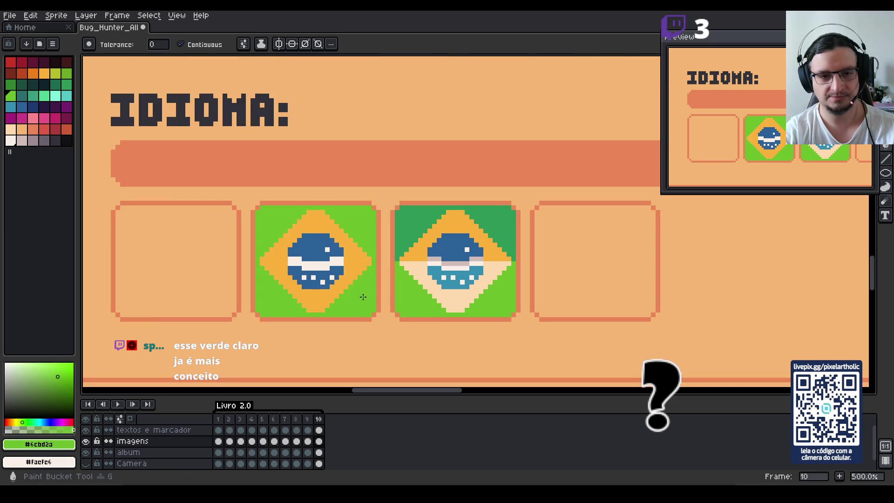
Undo that fill and refill the first flag's dark green area light green instead.
scroll(369, 275, "down", 2)
scroll(370, 272, "down", 1)
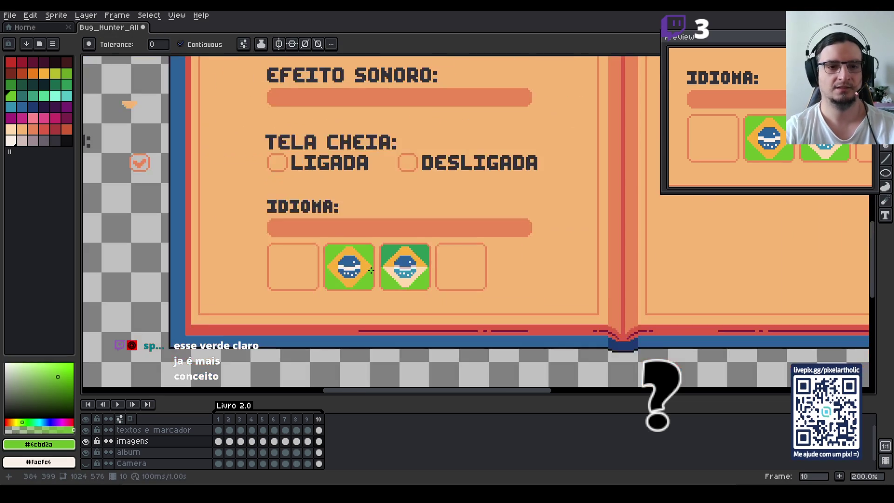
scroll(369, 278, "up", 2)
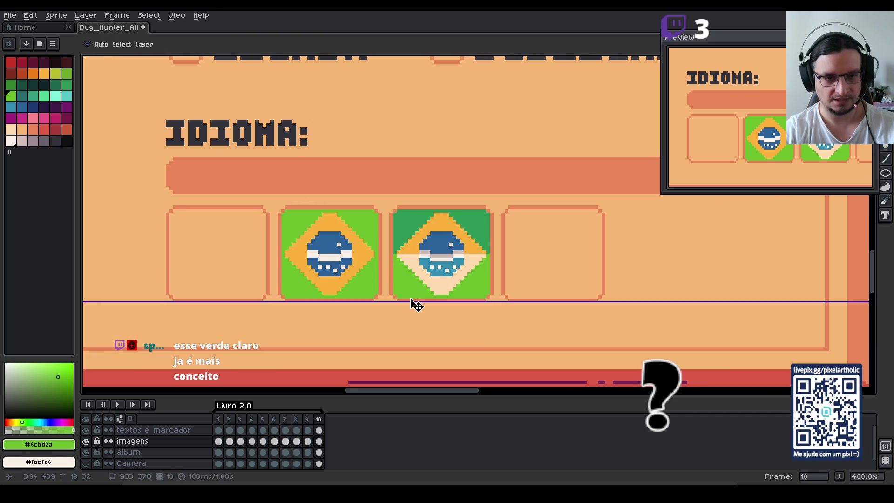
key("ctrl+z")
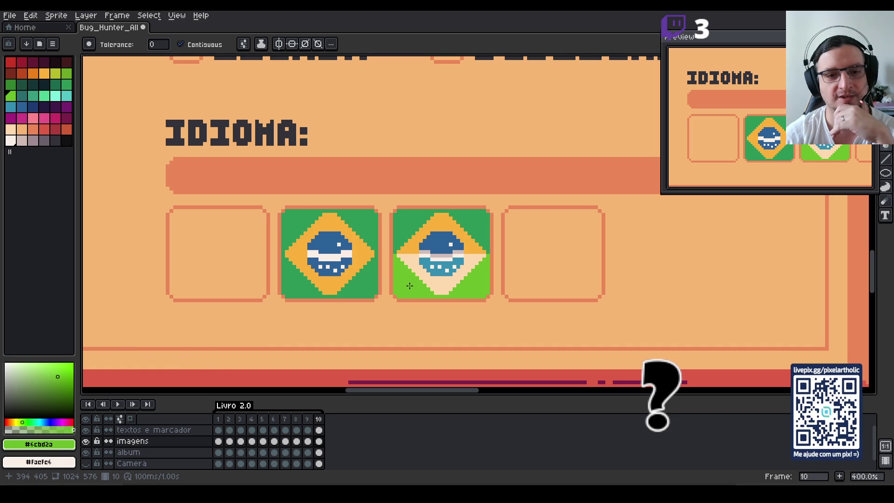
left_click(363, 278)
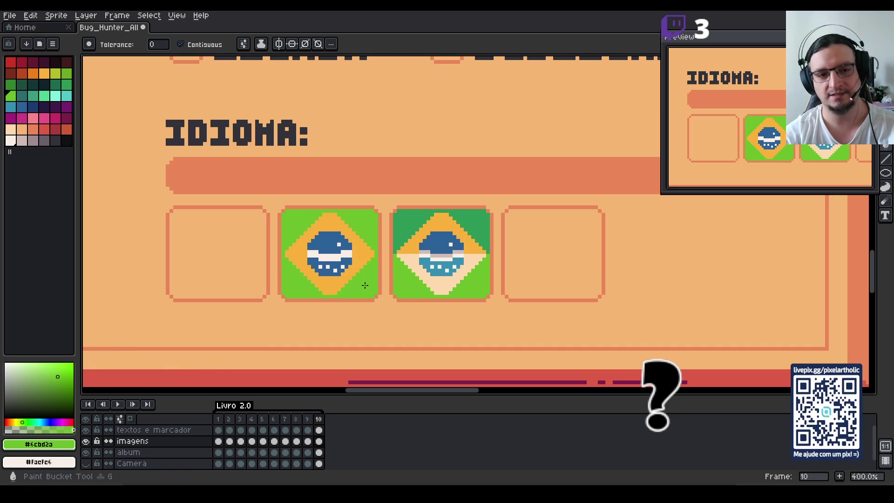
left_click_drag(318, 265, 428, 243)
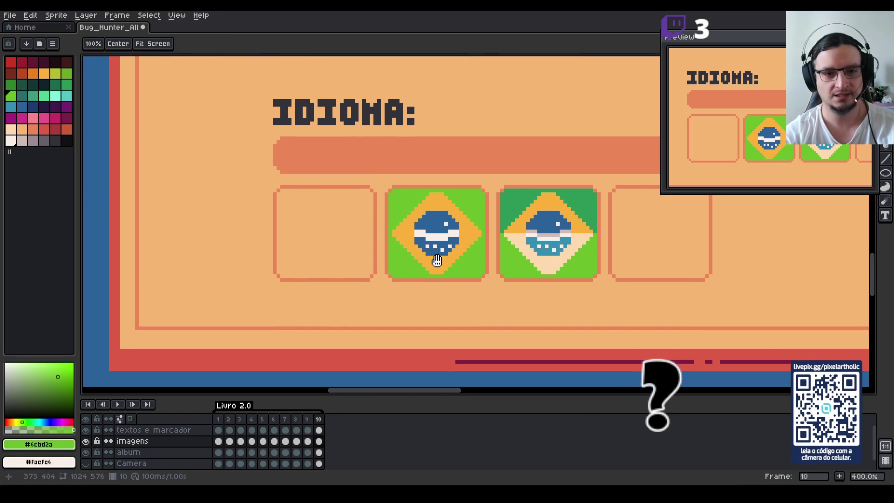
scroll(428, 244, "down", 1)
scroll(424, 249, "down", 3)
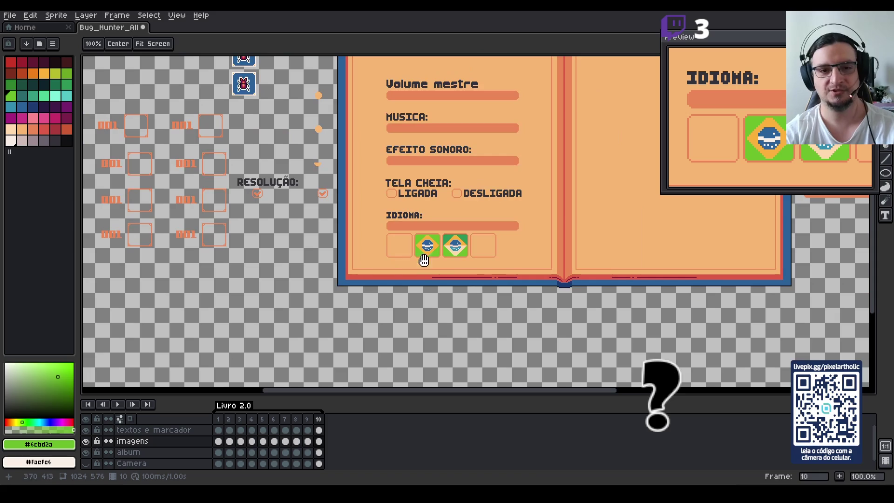
scroll(453, 286, "up", 2)
scroll(453, 286, "up", 1)
left_click_drag(429, 223, 414, 283)
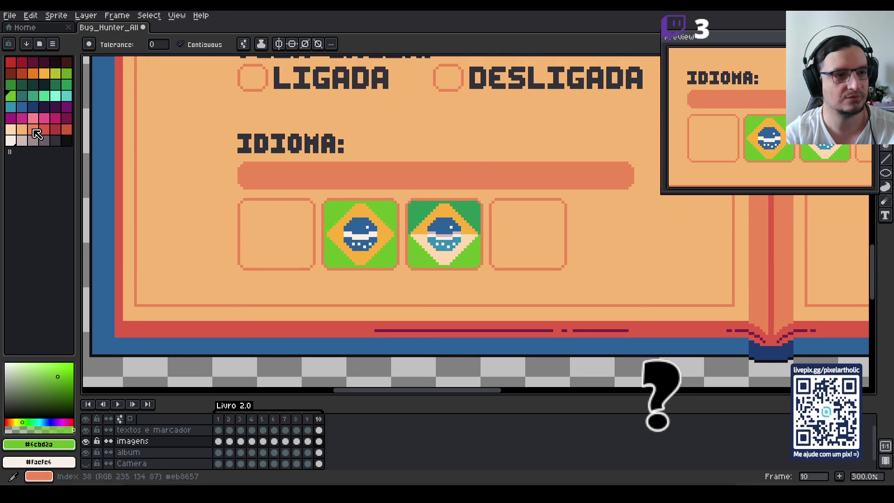
left_click(32, 129)
left_click(37, 76)
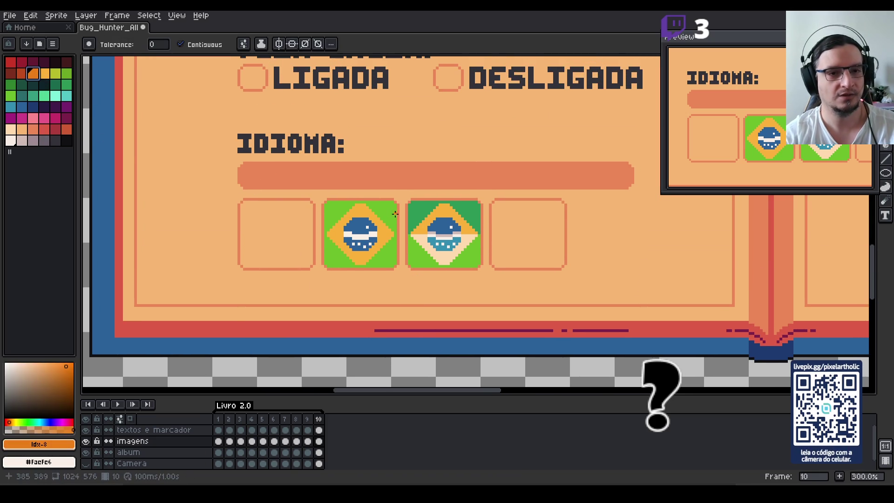
left_click(344, 233)
key("v")
key("ctrl+z")
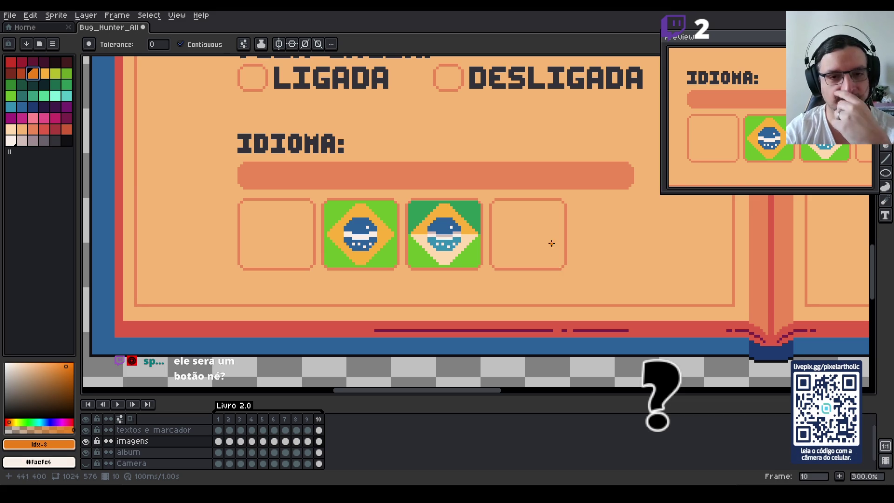
scroll(553, 261, "down", 3)
scroll(369, 260, "up", 1)
scroll(370, 261, "up", 1)
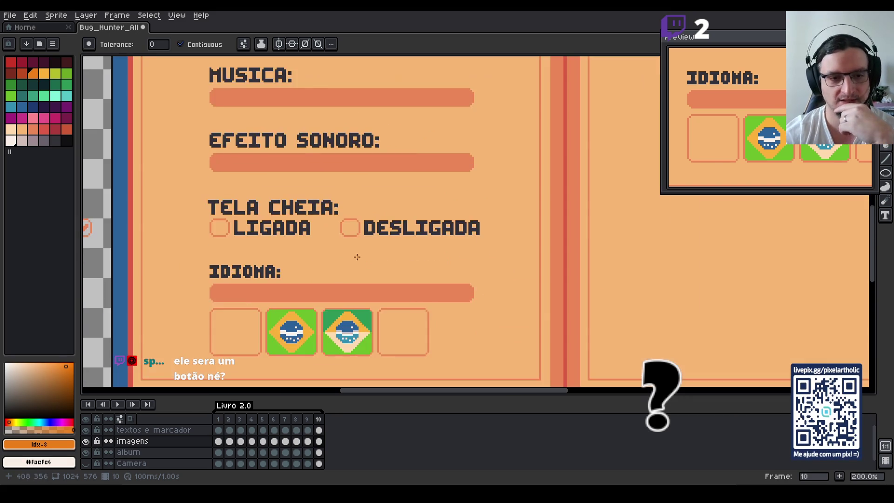
scroll(346, 254, "down", 1)
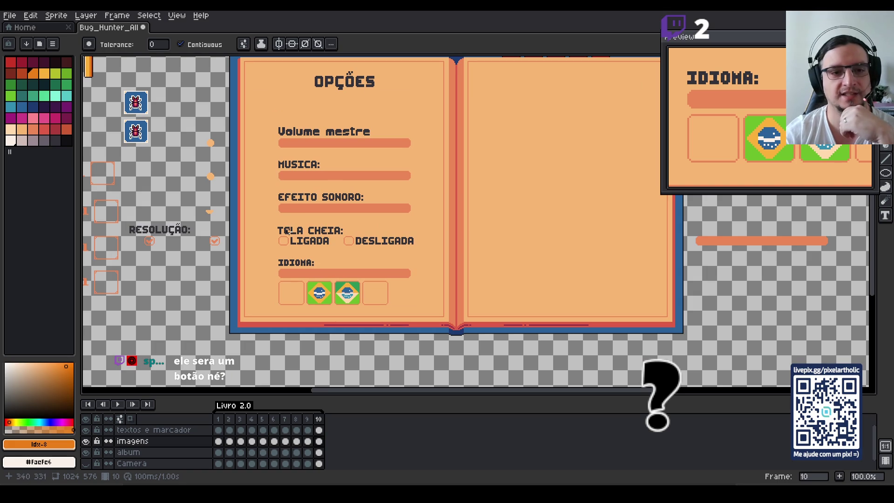
scroll(298, 228, "up", 1)
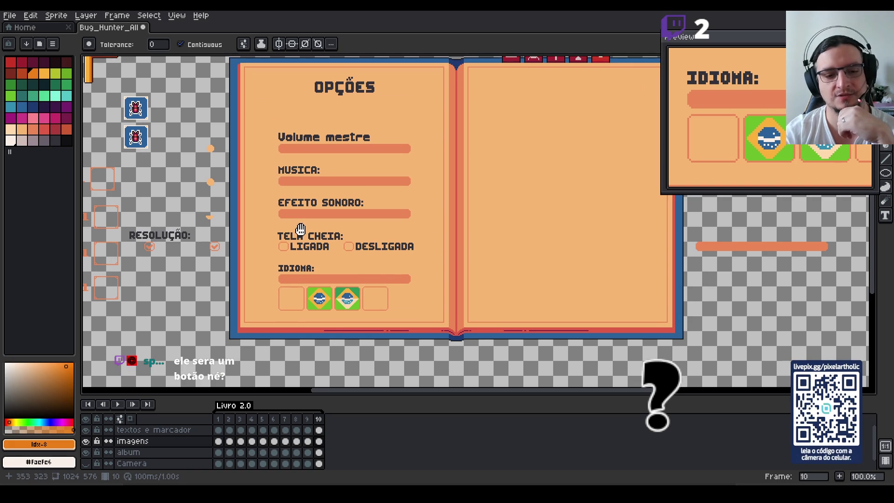
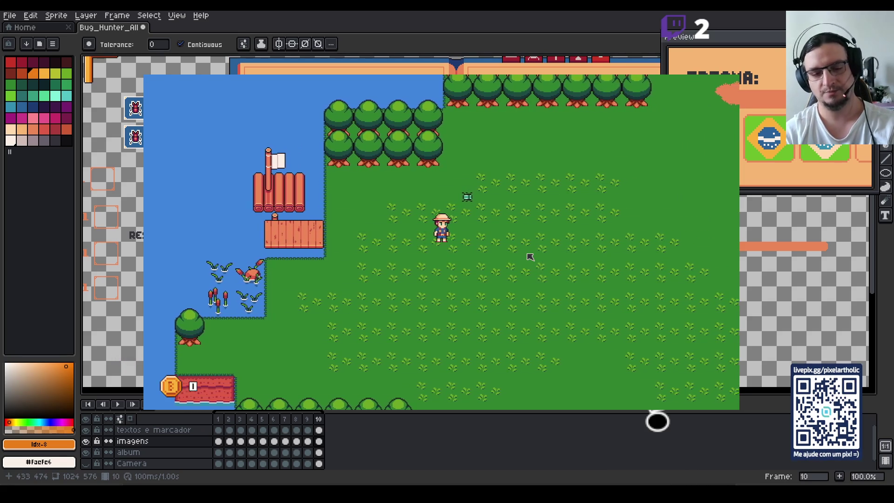
Open the inventory book on its Options page and scan down to Modo Tela Cheia.
key("i")
key("q")
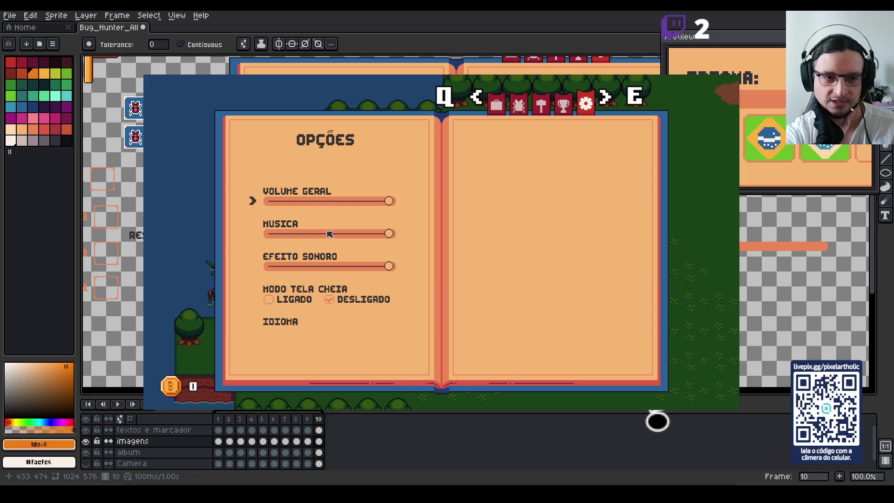
key("Down")
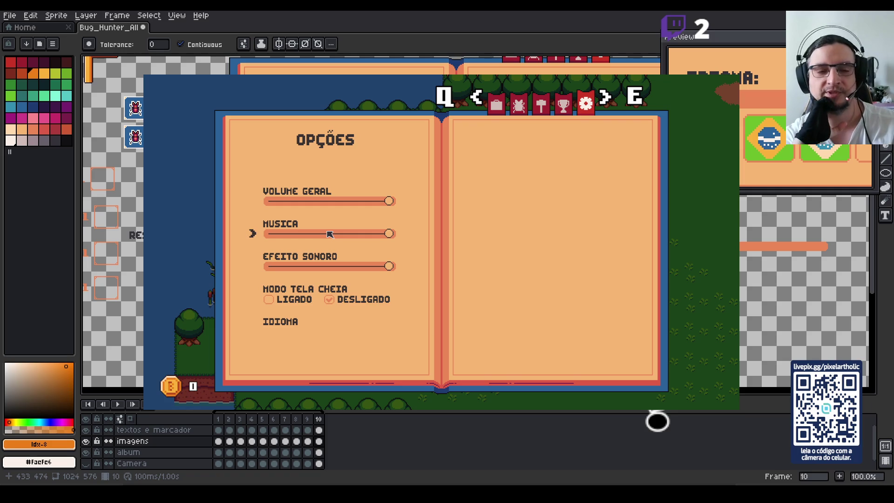
key("Down")
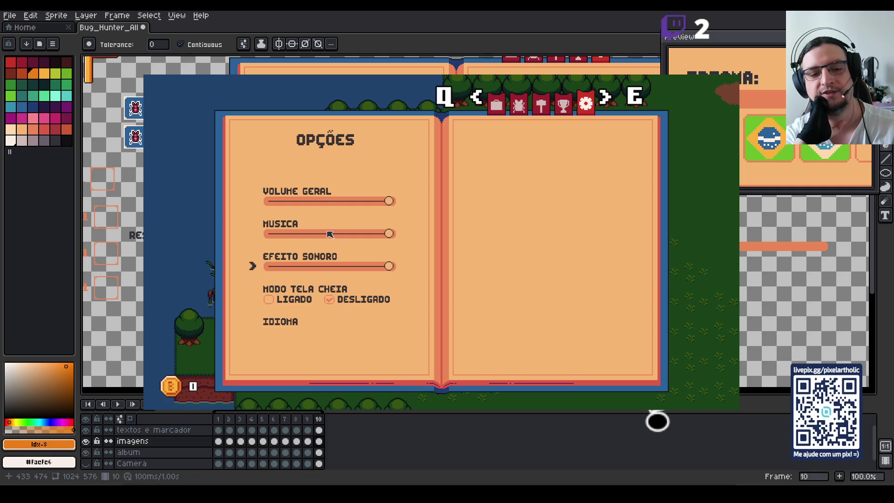
key("Down")
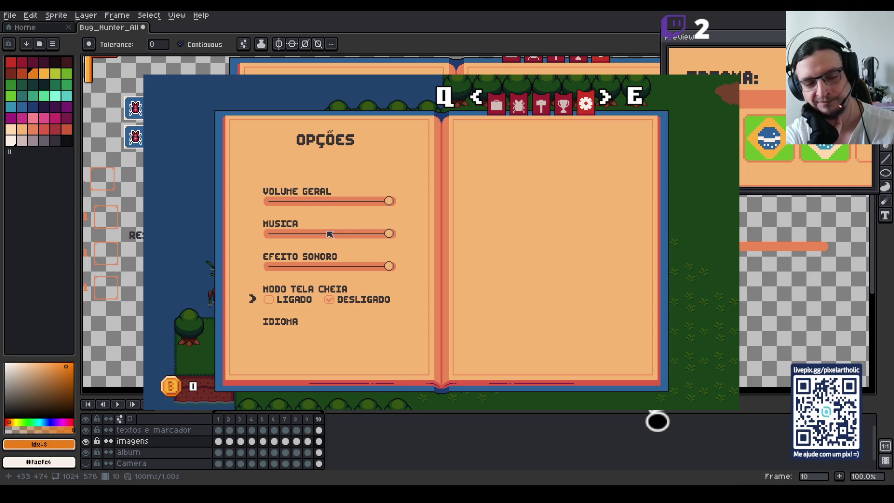
Move the selection between Volume Geral, Musica, Efeito Sonoro and Modo Tela Cheia.
key("Up")
key("Up")
key("Up")
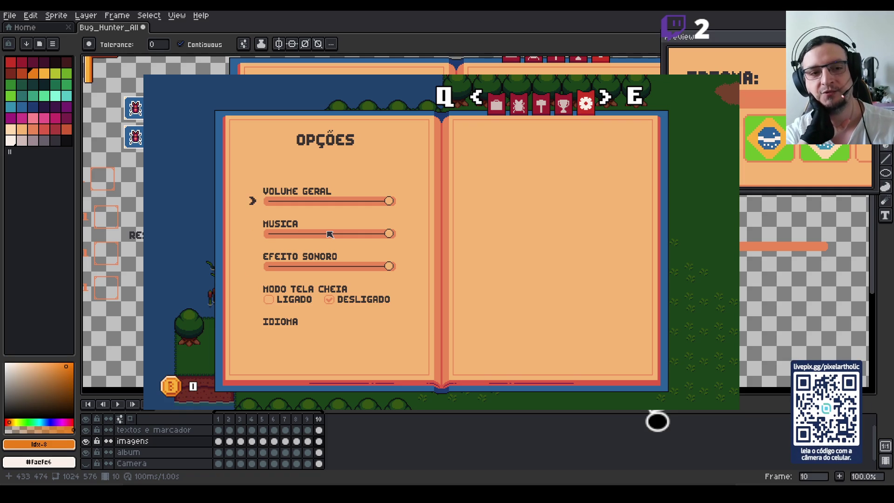
key("Down")
key("Down")
key("Down")
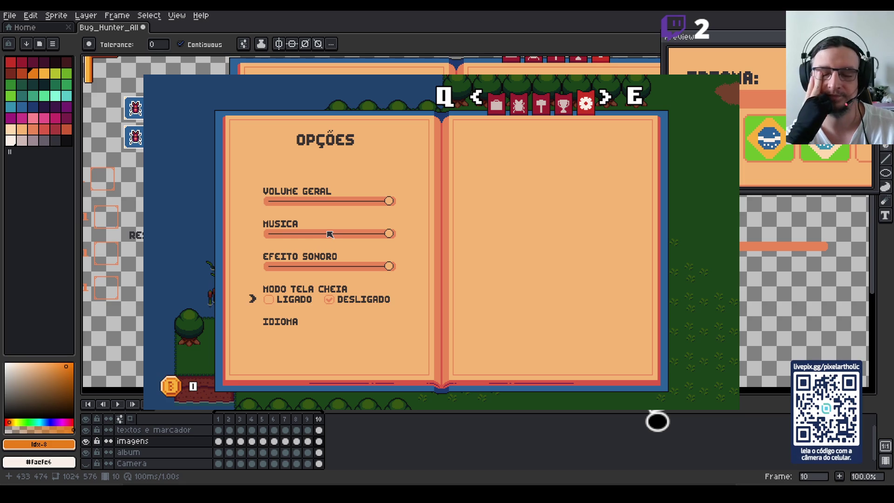
key("Up")
key("Up")
key("Up")
key("Down")
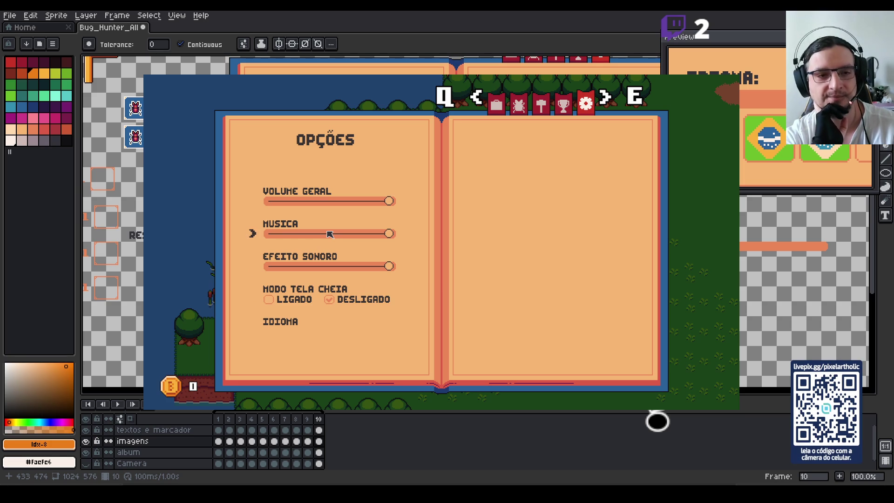
key("Down")
key("Up")
key("Up")
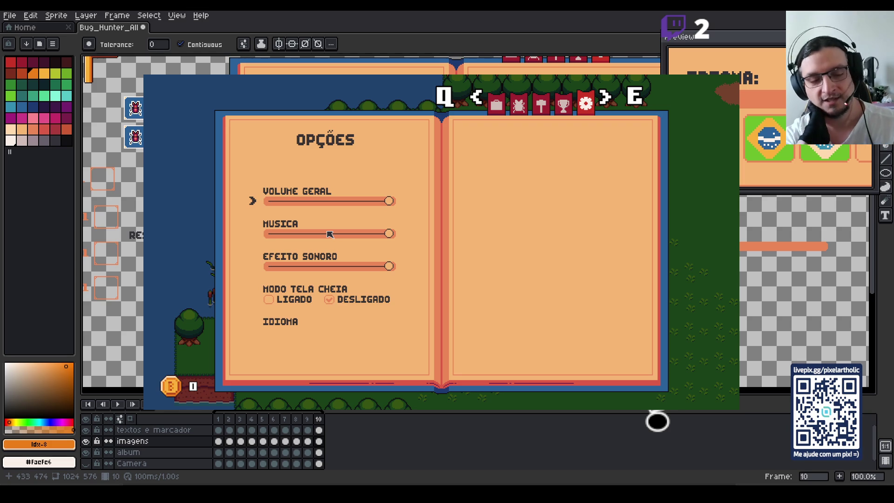
key("Down")
key("Down")
key("Up")
key("Up")
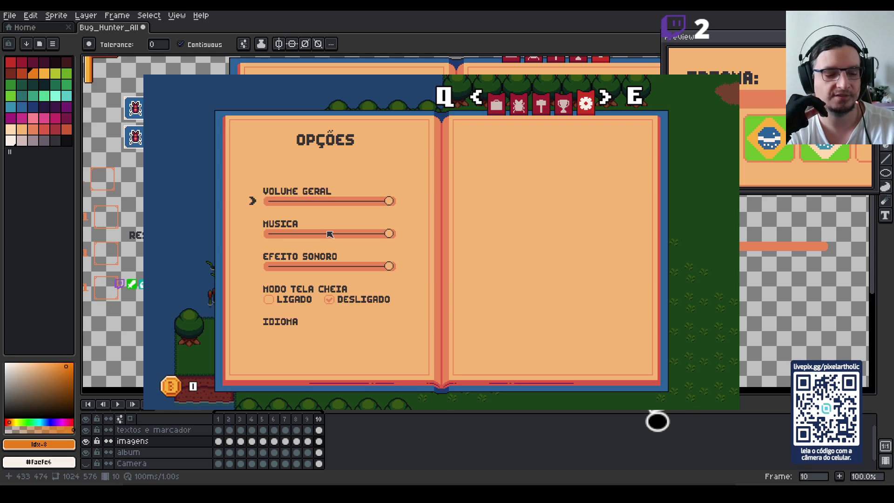
Test the Volume Geral and Musica levels, leaving both at full.
key("Left")
key("Left")
key("Left")
key("Left")
key("Left")
key("Left")
key("Left")
key("Right")
key("Right")
key("Right")
key("Right")
key("Right")
key("Right")
key("Down")
key("Left")
key("Left")
key("Left")
key("Right")
key("Right")
key("Right")
key("Down")
key("Down")
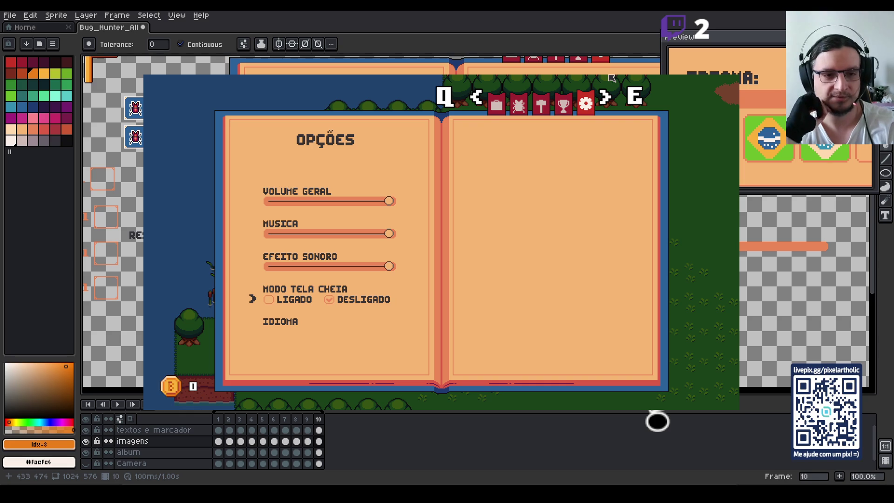
Switch Modo Tela Cheia to Ligado, then close the game window.
key("Up")
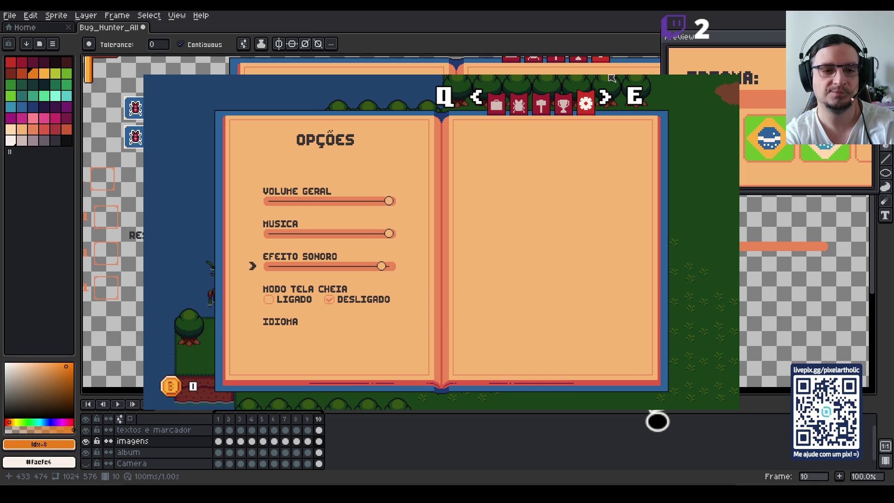
key("Down")
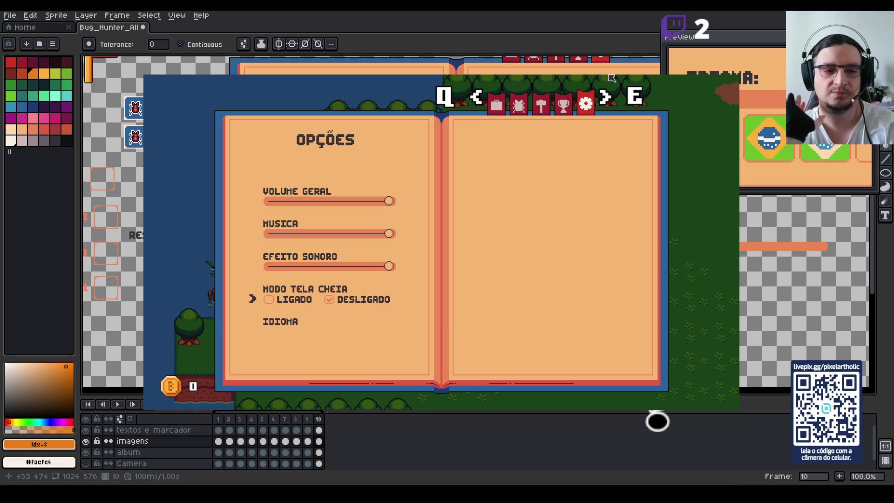
key("Left")
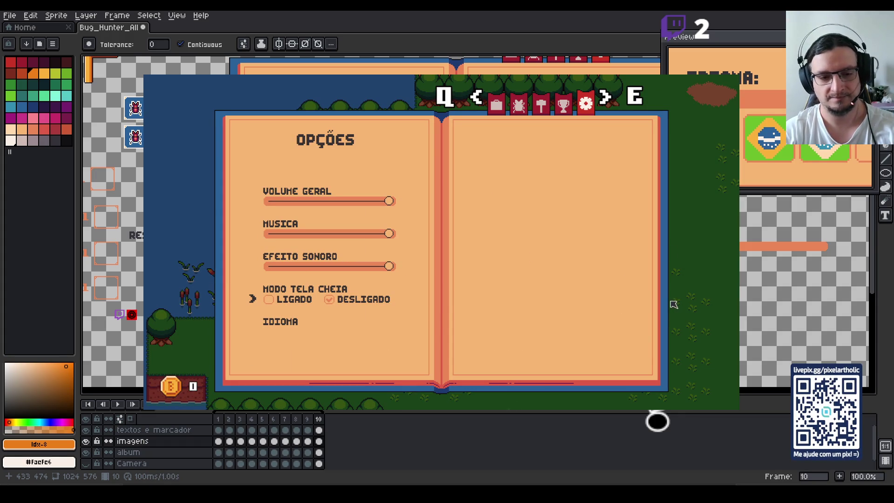
left_click(732, 78)
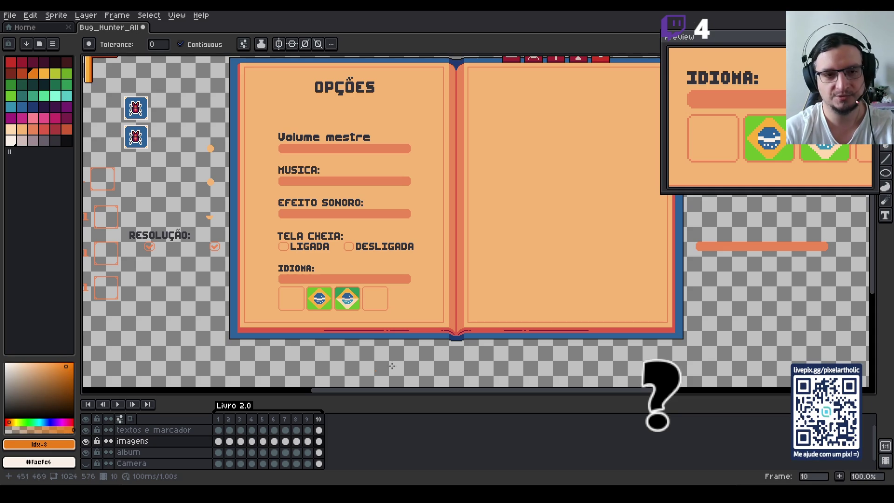
scroll(283, 157, "up", 1)
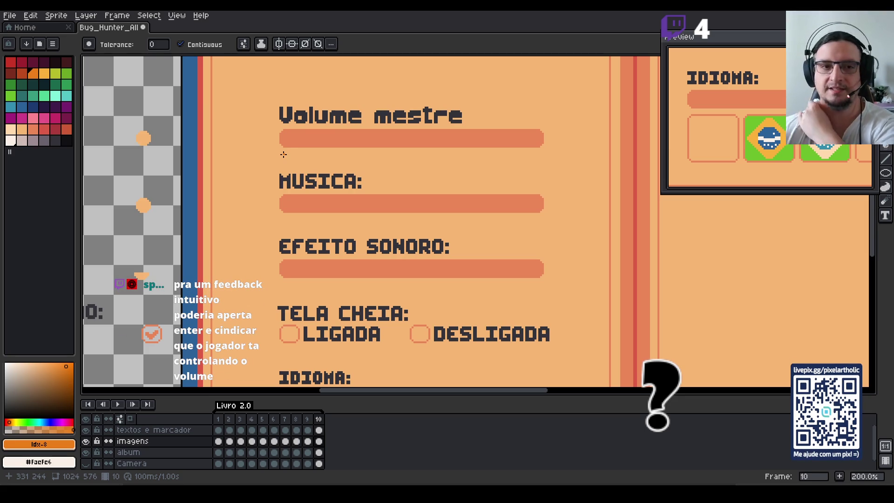
scroll(285, 156, "down", 1)
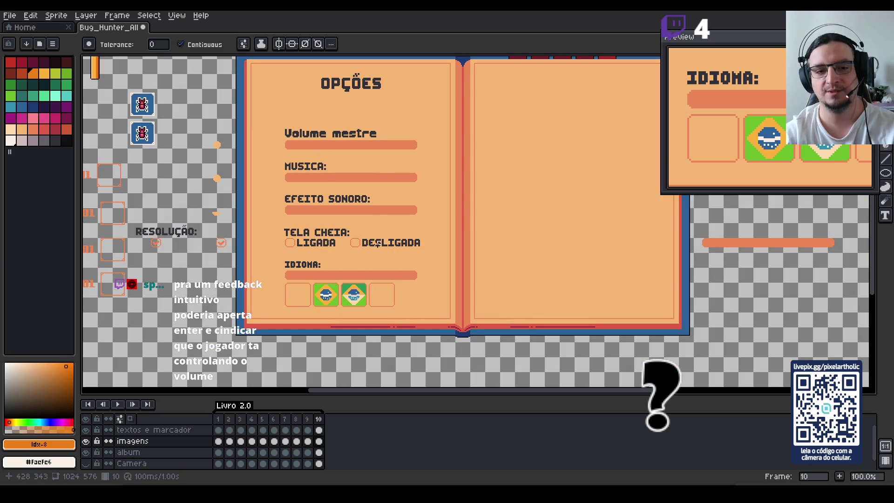
scroll(370, 302, "up", 1)
scroll(370, 303, "up", 1)
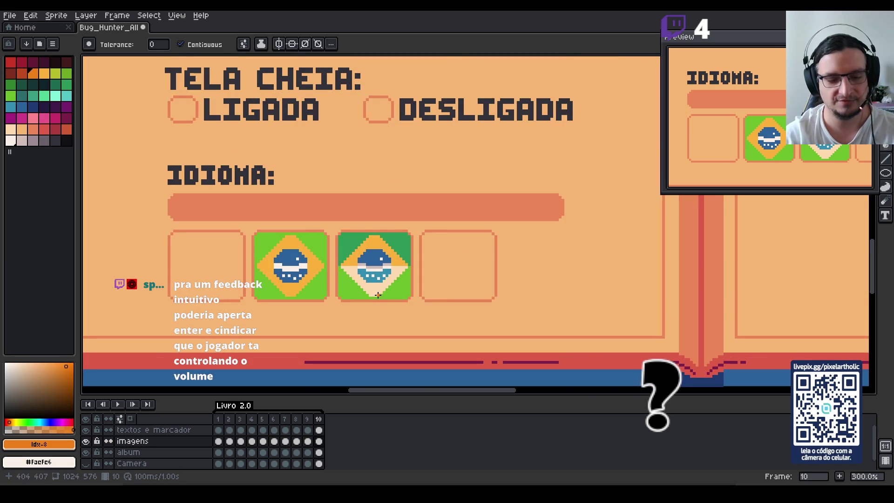
key("m")
Cut the second Brazil flag, shift the empty fourth slot left, and save the sprite.
mouse_move(334, 228)
left_mouse_down()
mouse_move(400, 301)
mouse_move(415, 303)
left_mouse_up()
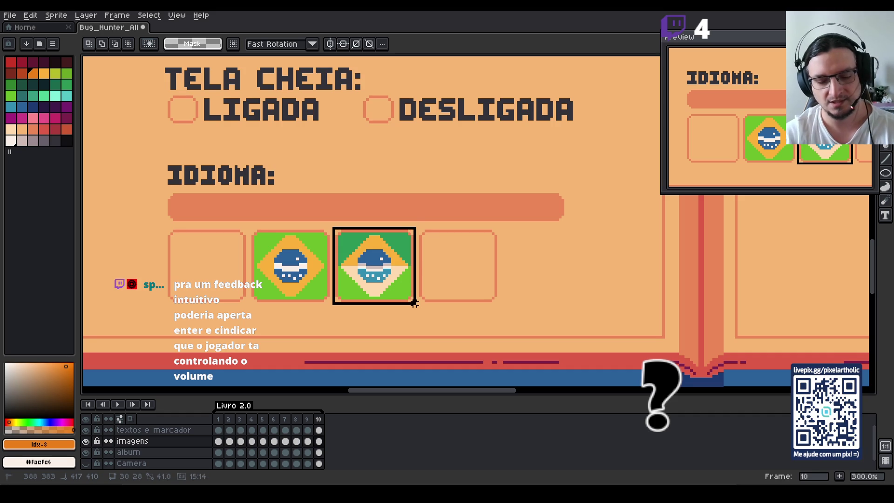
key("ctrl+x")
mouse_move(414, 226)
left_mouse_down()
mouse_move(504, 304)
mouse_move(385, 284)
left_mouse_up()
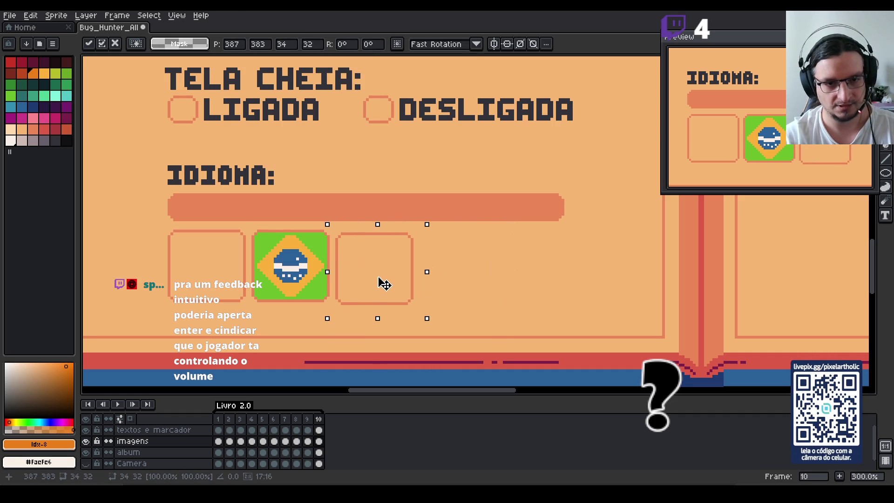
key("Return")
left_click(440, 276)
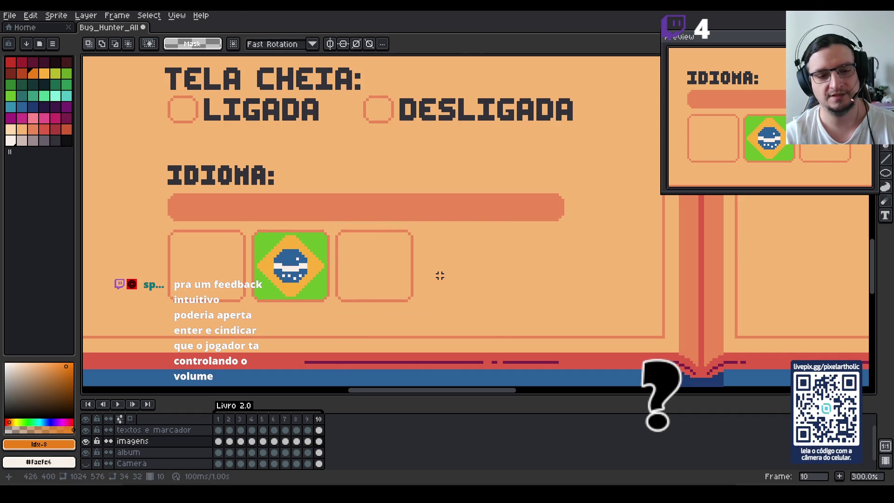
key("ctrl+s")
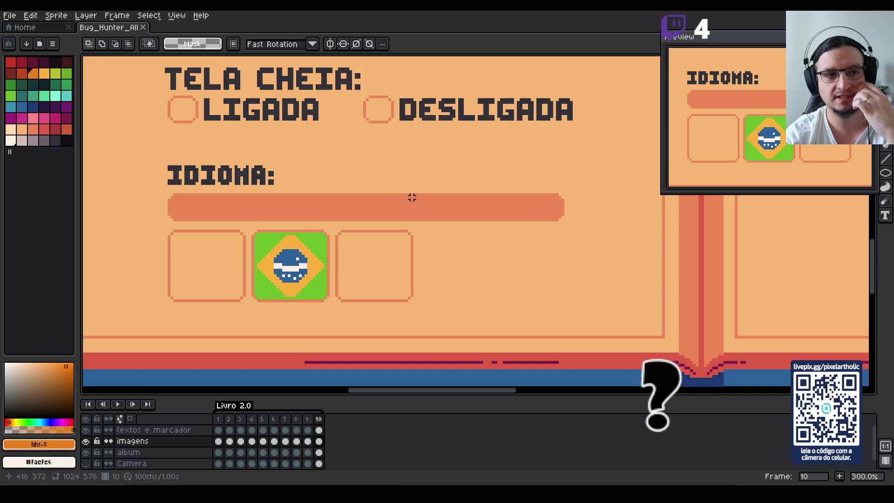
scroll(432, 221, "down", 2)
scroll(400, 167, "up", 1)
left_click_drag(427, 147, 423, 220)
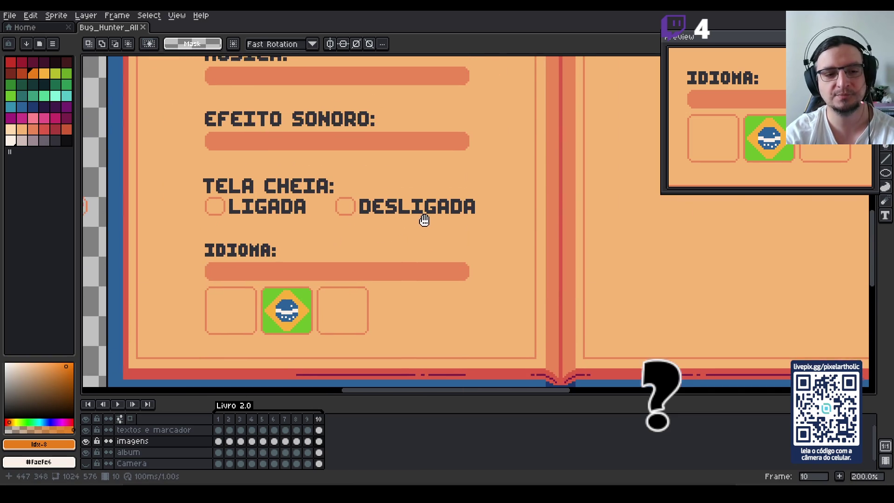
scroll(424, 220, "down", 1)
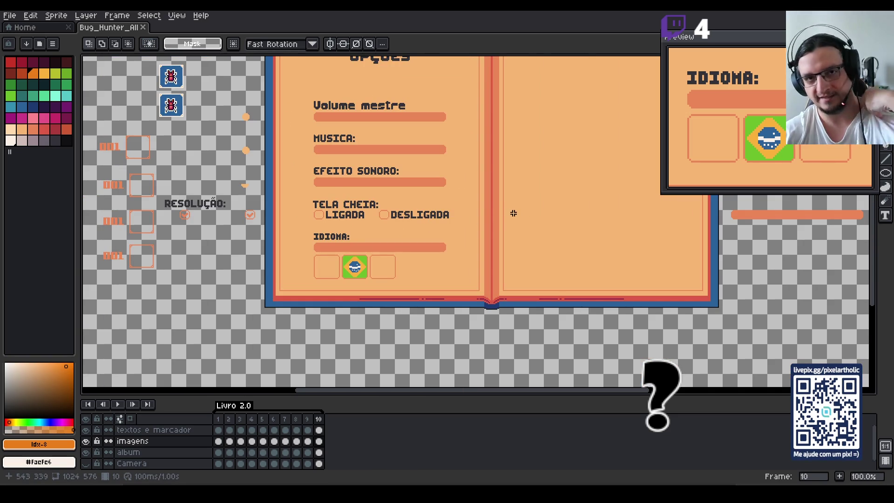
left_click_drag(513, 212, 496, 255)
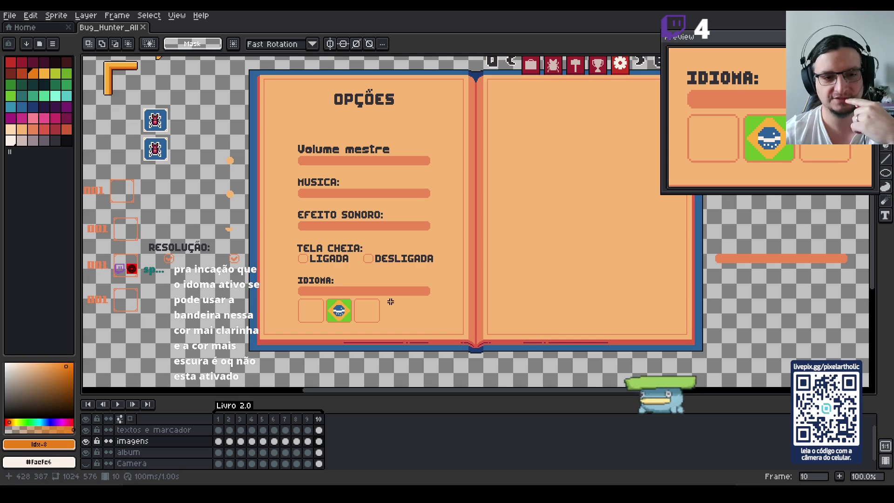
scroll(389, 303, "up", 2)
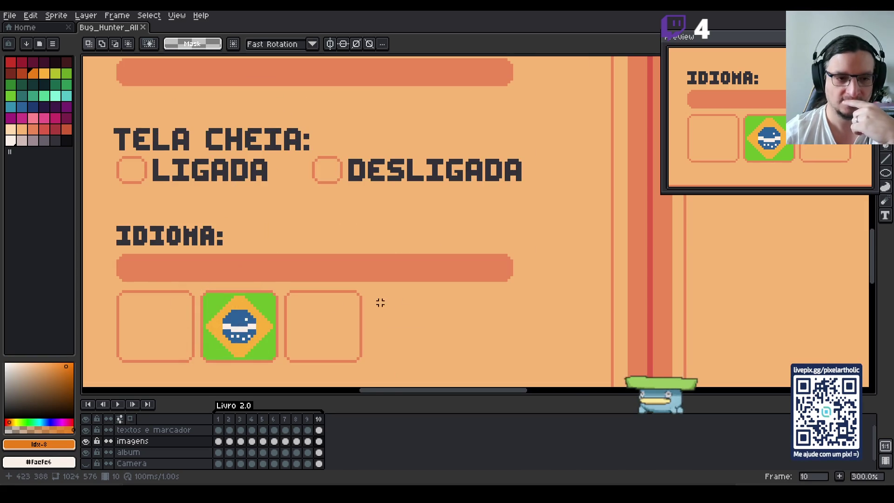
left_click_drag(319, 317, 410, 288)
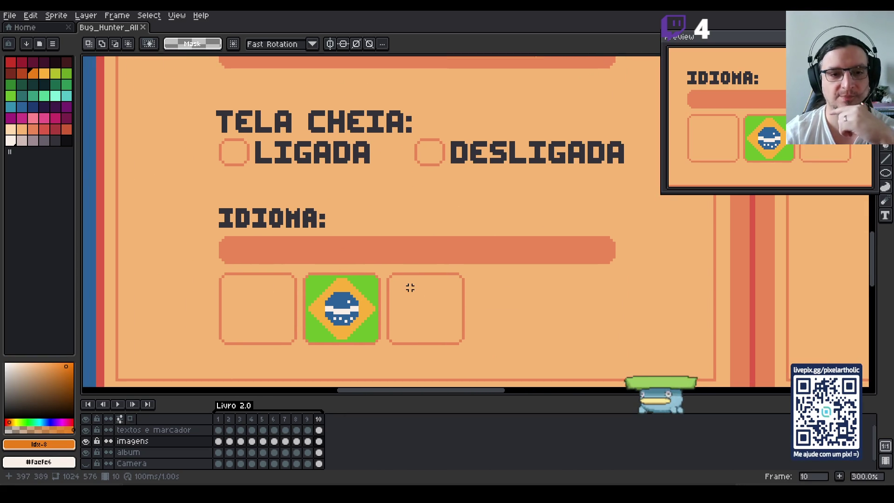
scroll(410, 288, "down", 3)
scroll(411, 288, "up", 1)
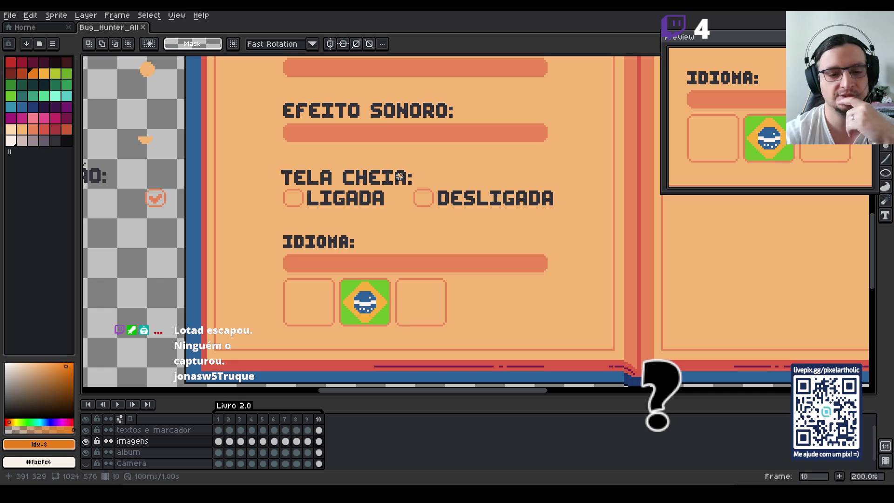
Pan and zoom the canvas to close in on the Idioma flag boxes.
scroll(450, 153, "down", 2)
mouse_move(459, 154)
left_mouse_down()
mouse_move(365, 213)
mouse_move(344, 237)
mouse_move(347, 255)
left_mouse_up()
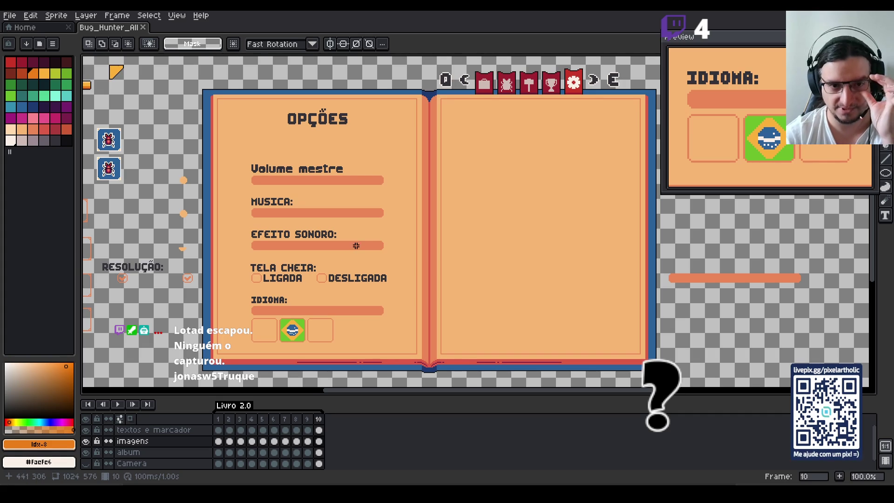
left_click_drag(355, 244, 363, 237)
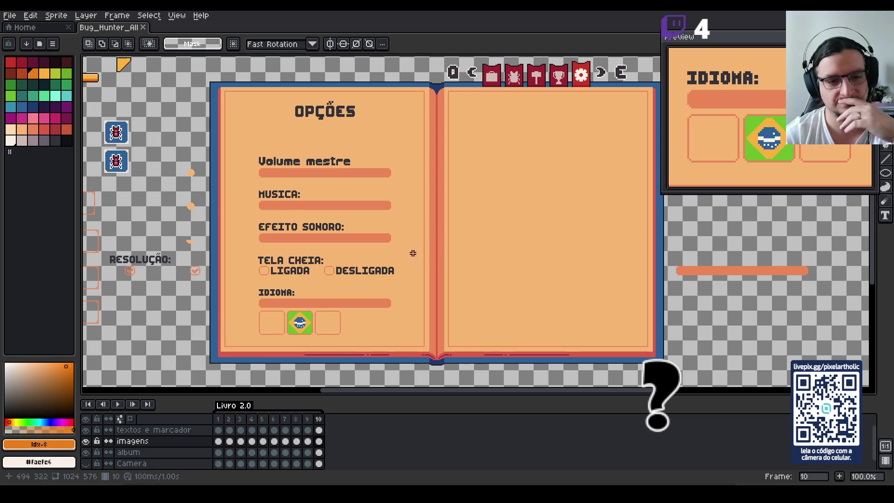
scroll(330, 302, "up", 2)
left_click_drag(334, 309, 419, 232)
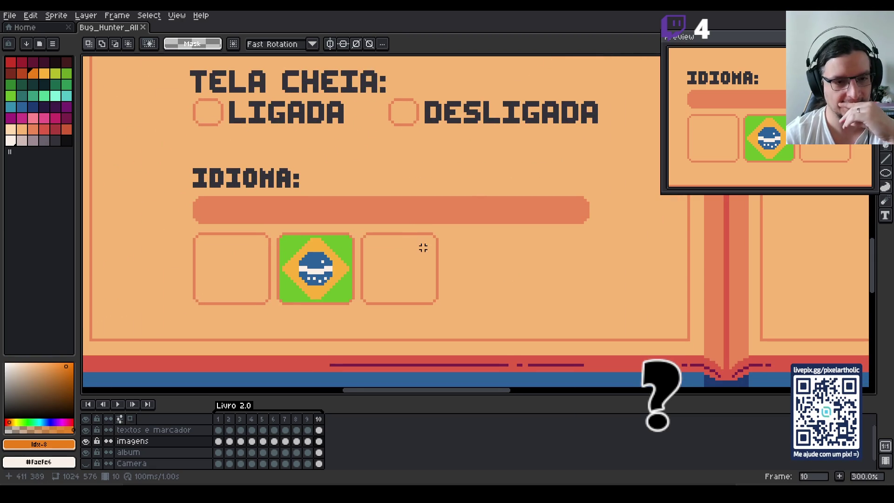
scroll(425, 255, "up", 1)
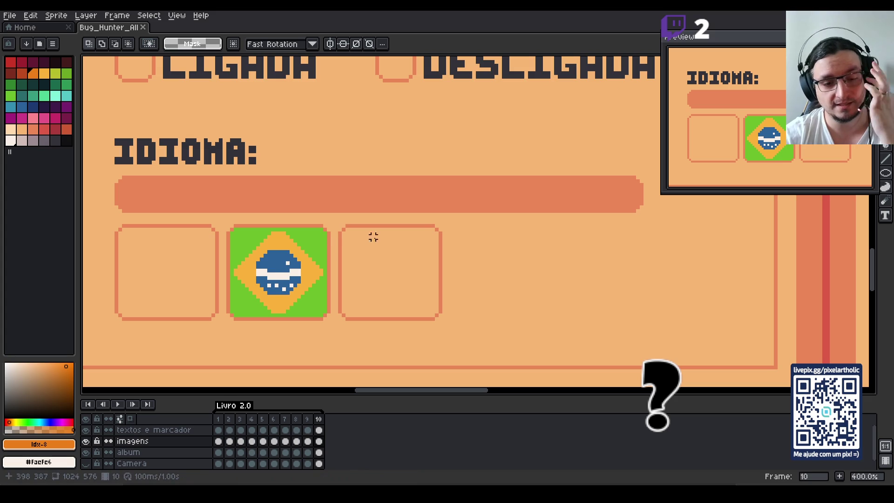
Zoom to 600% and paint-bucket the empty third language box cream #faefe6.
scroll(373, 263, "up", 1)
scroll(373, 267, "up", 1)
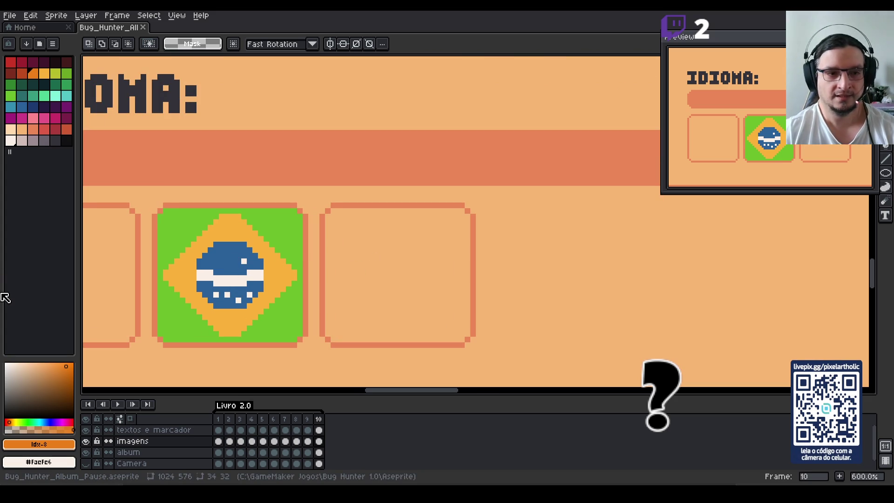
left_click(251, 254, "alt")
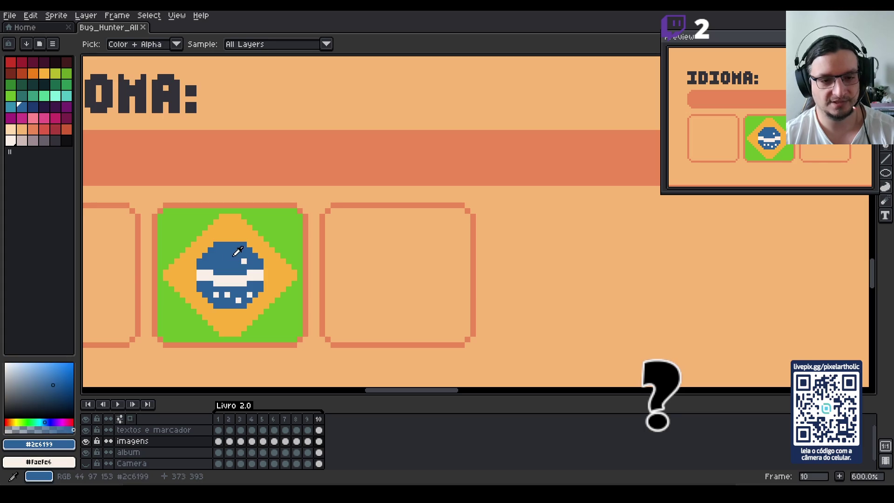
key("b")
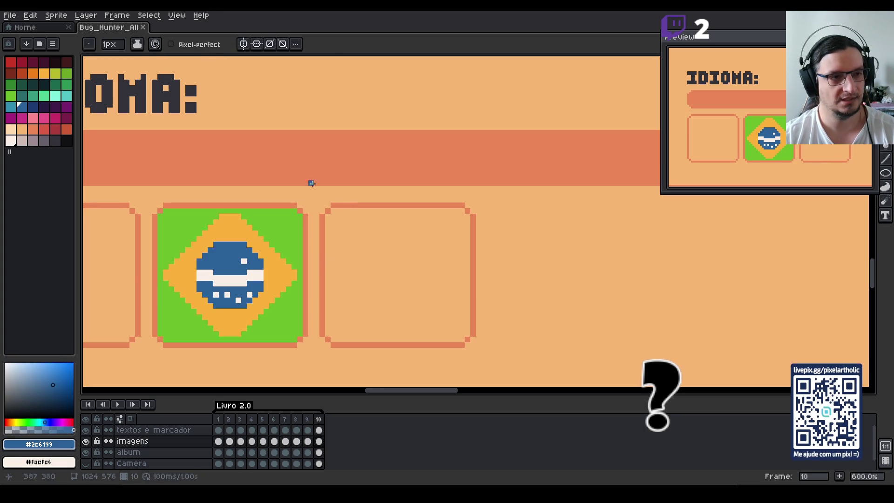
key("i")
key("b")
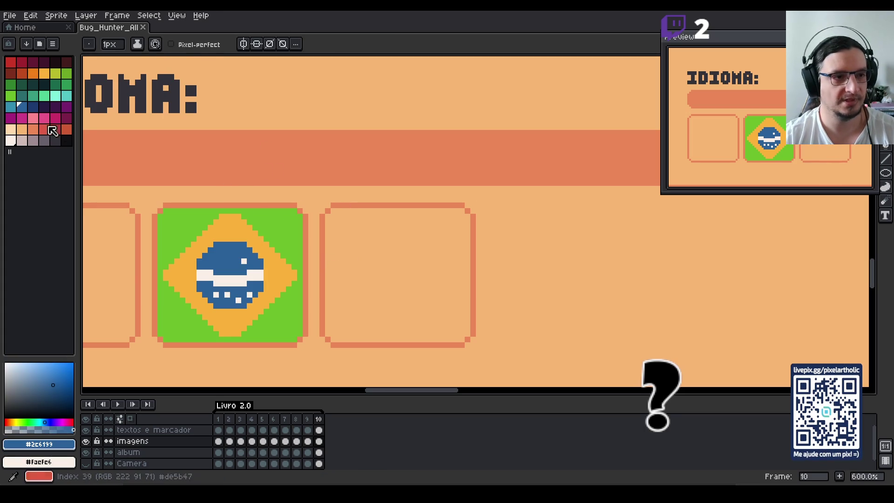
left_click(23, 62)
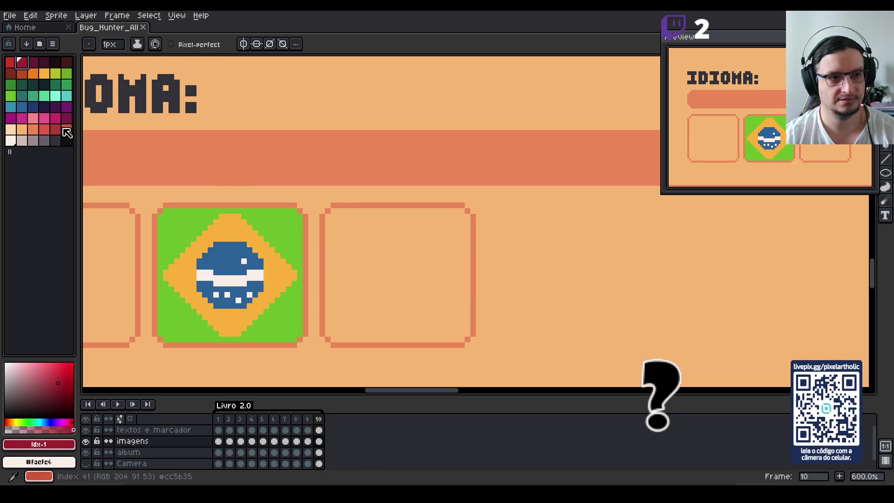
left_click(10, 140)
key("g")
left_click(398, 270)
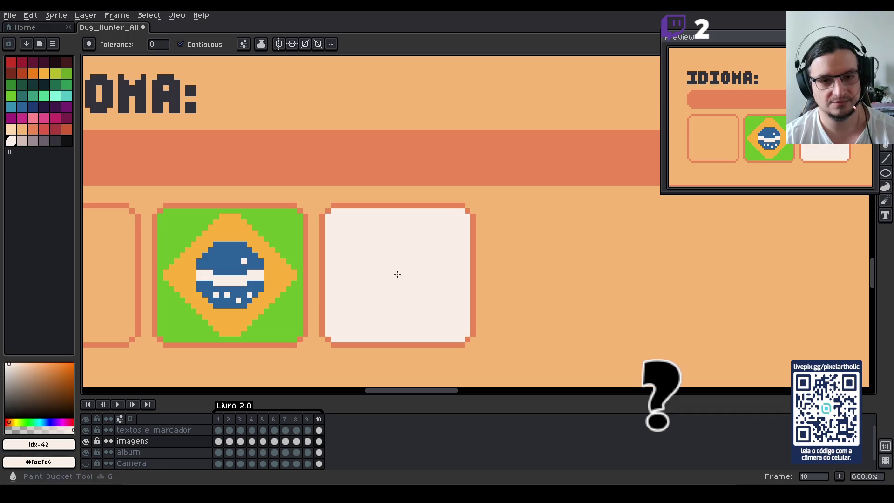
left_click(11, 62)
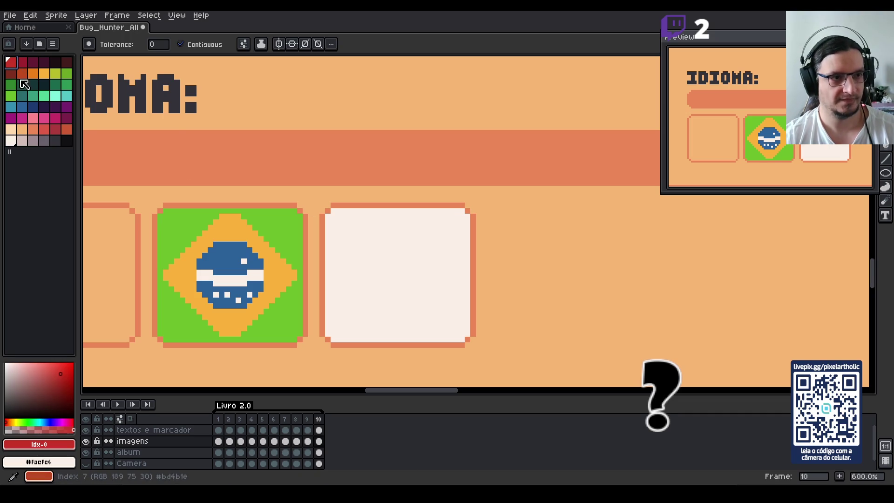
Paint red bands across the cream box, then shift them so one red stripe sits at the bottom.
key("b")
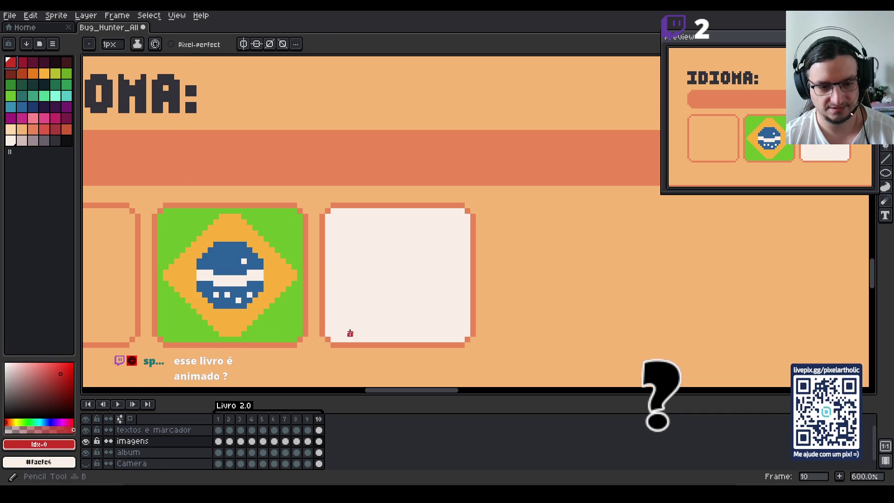
left_click(468, 334, "shift")
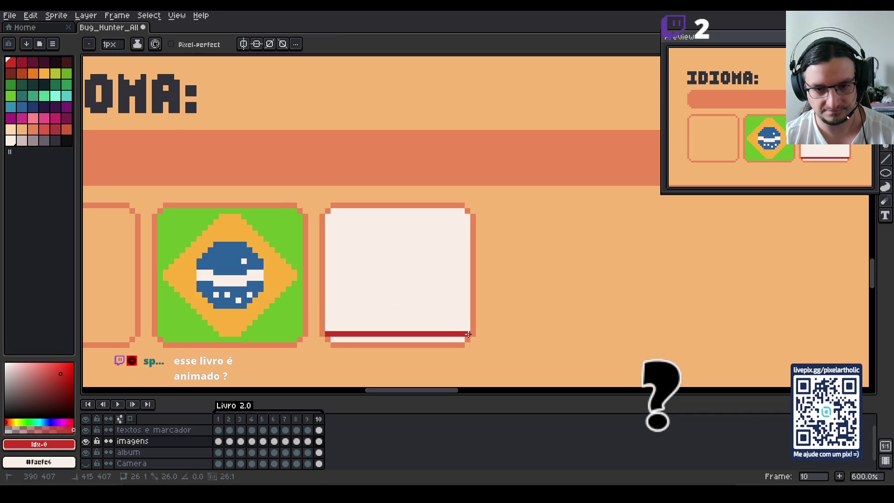
key("g")
left_click(454, 341)
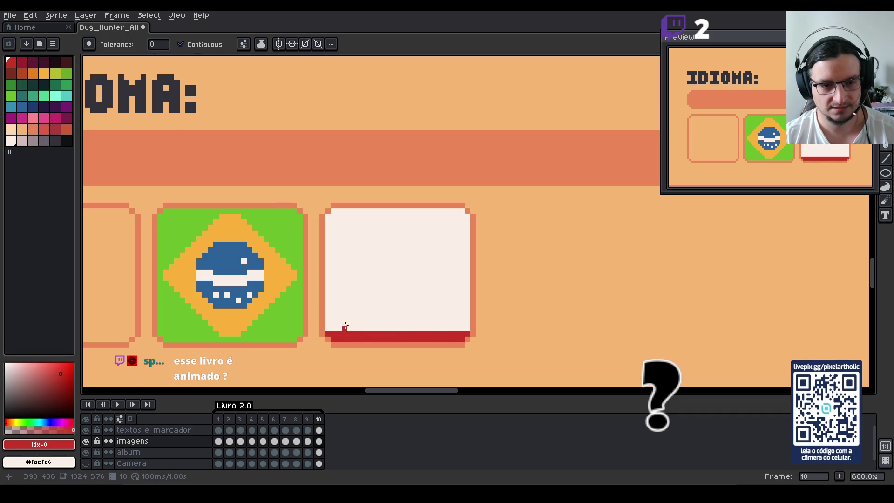
key("b")
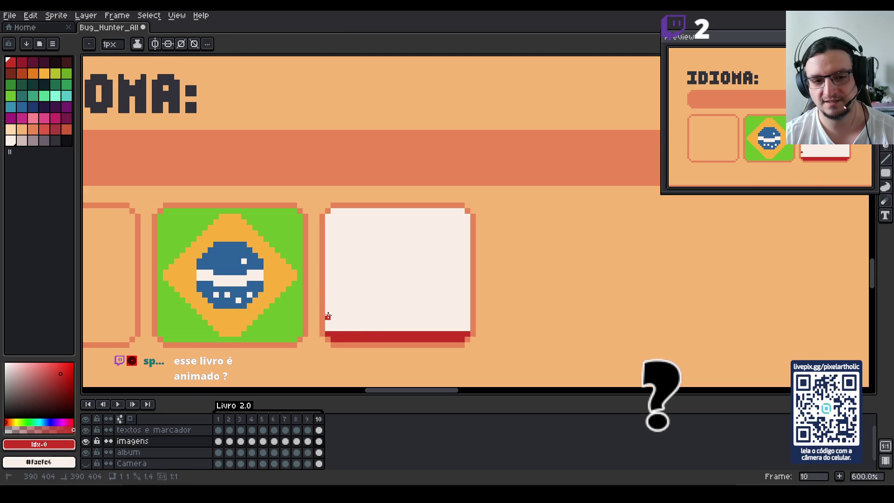
left_click_drag(328, 318, 462, 301)
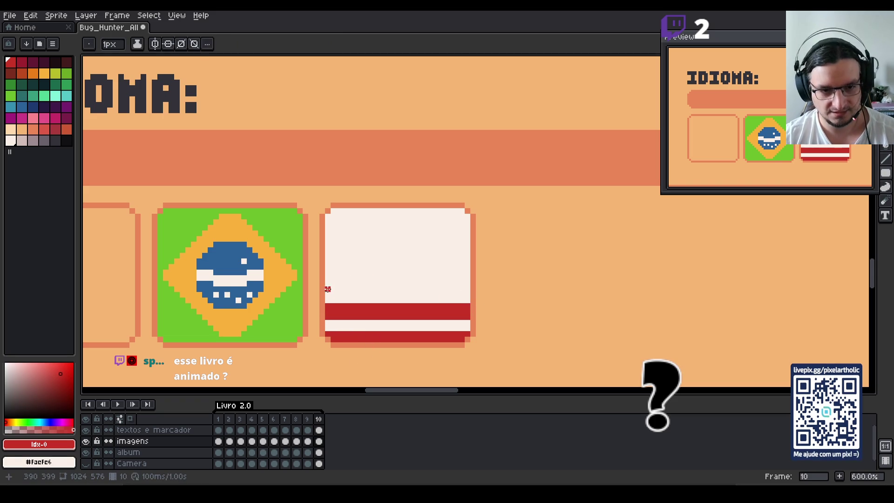
mouse_move(327, 290)
left_mouse_down()
mouse_move(468, 279)
mouse_move(326, 254)
left_mouse_up()
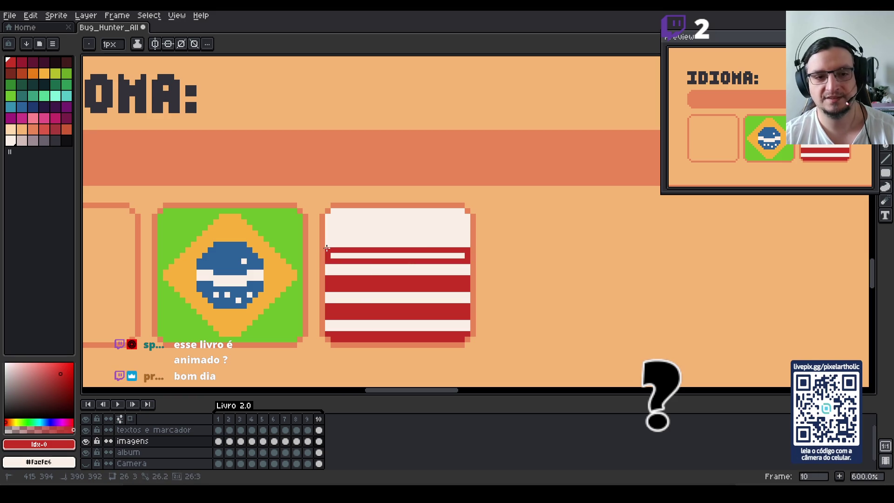
left_click_drag(329, 235, 467, 226)
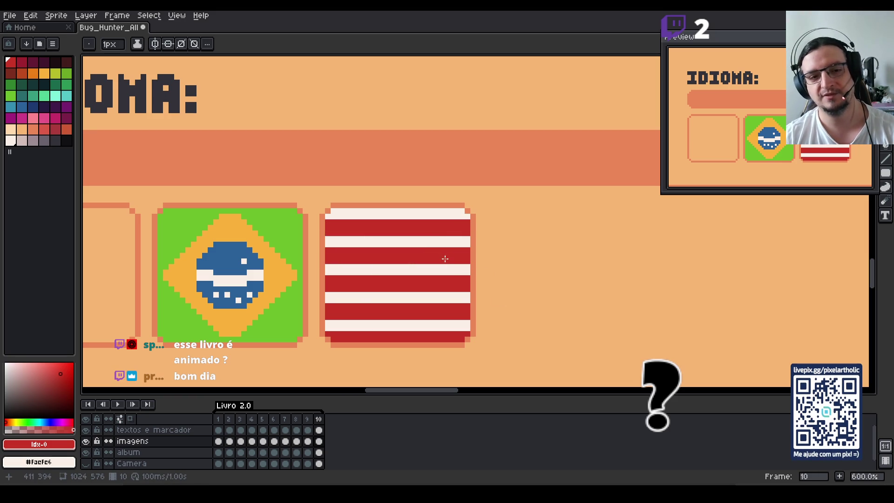
key("i")
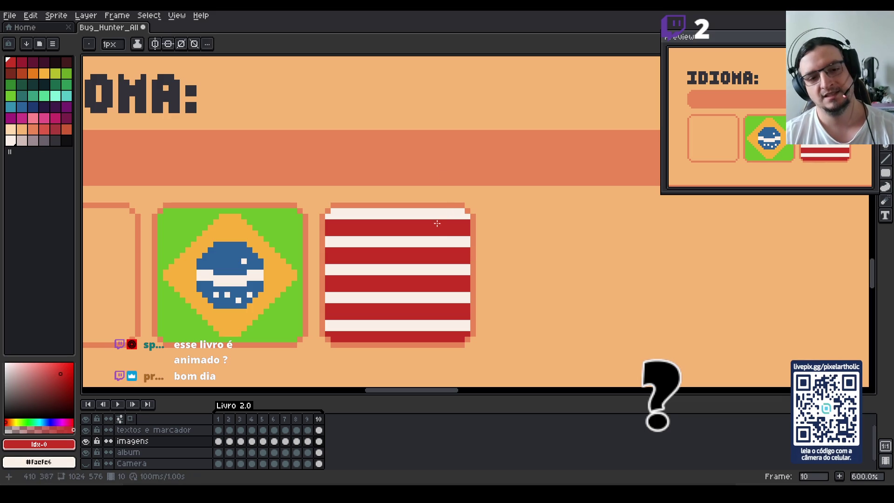
key("v")
mouse_move(443, 289)
left_mouse_down()
mouse_move(445, 300)
mouse_move(465, 299)
left_mouse_up()
Try painting red stripes across the flag box, then undo them.
key("b")
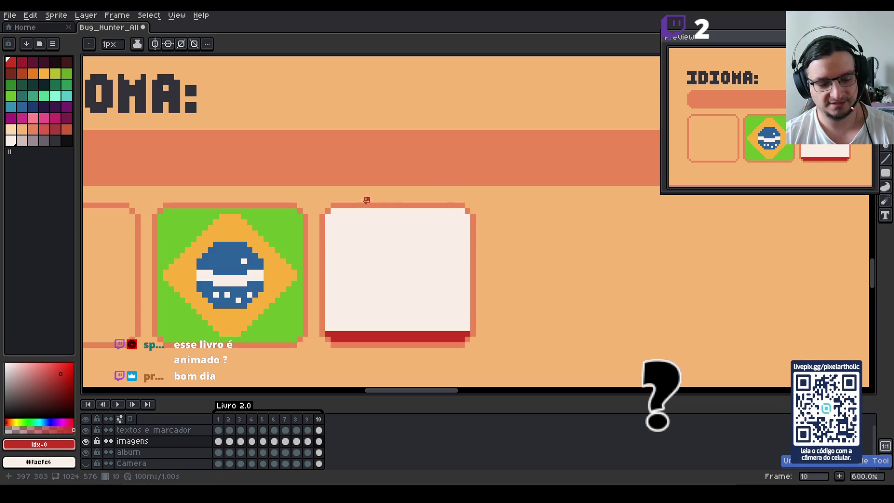
left_click_drag(328, 216, 468, 215)
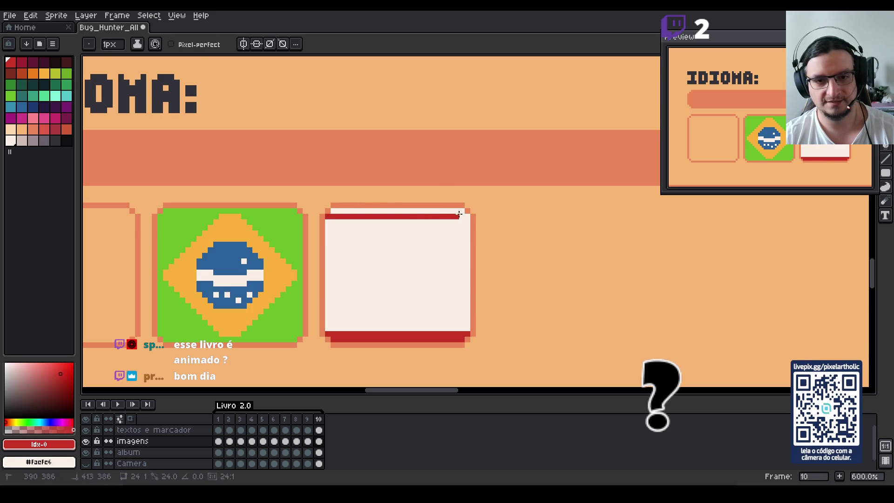
key("g")
left_click(451, 211)
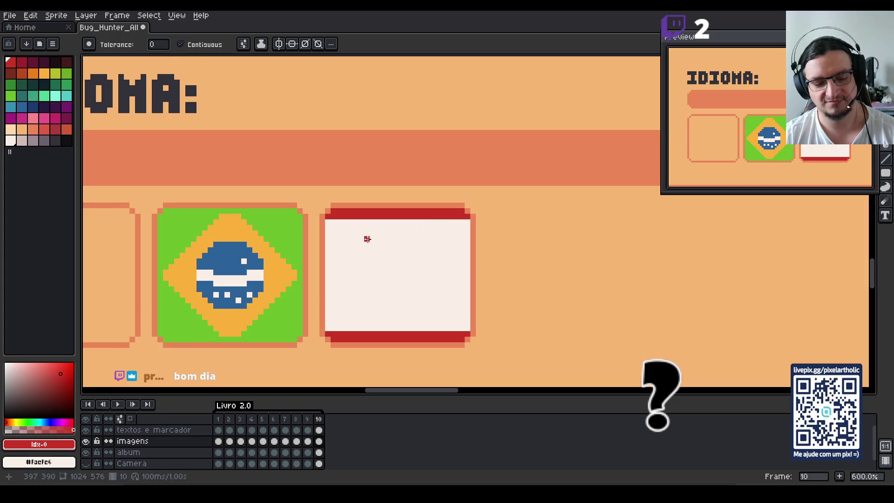
key("b")
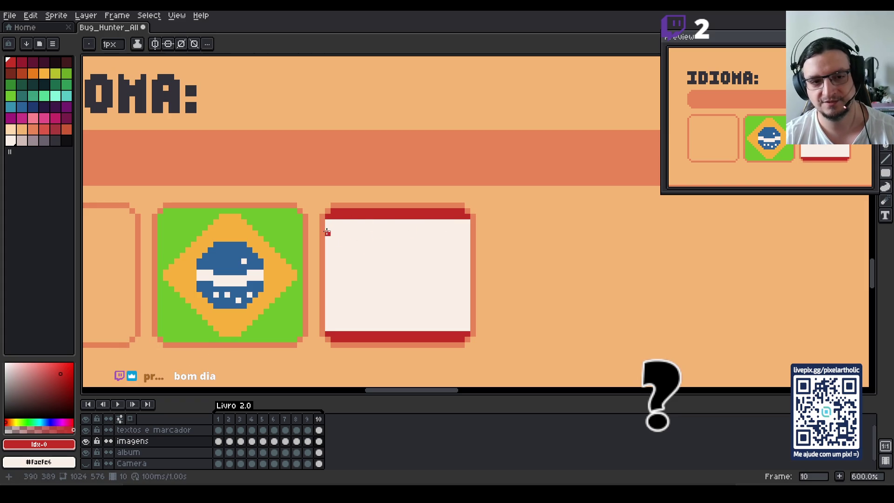
left_click_drag(327, 232, 468, 238)
left_click(328, 316)
mouse_move(328, 317)
left_mouse_down()
mouse_move(468, 289)
mouse_move(327, 282)
mouse_move(468, 273)
left_mouse_up()
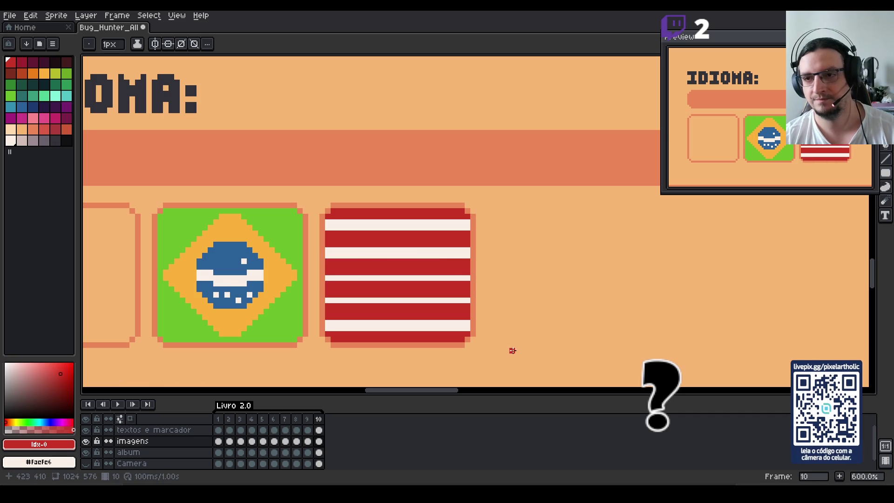
key("ctrl+z")
key("ctrl+z")
key("ctrl+z")
key("ctrl+z")
key("ctrl+z")
key("ctrl+z")
key("ctrl+z")
key("ctrl+z")
key("ctrl+z")
key("ctrl+z")
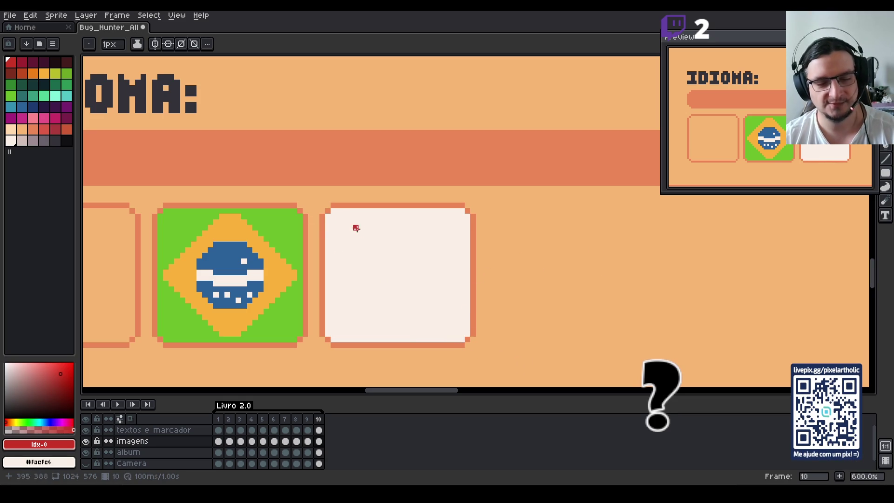
Fill the box's top strip red and outline a thin red stripe below it.
left_click(327, 222)
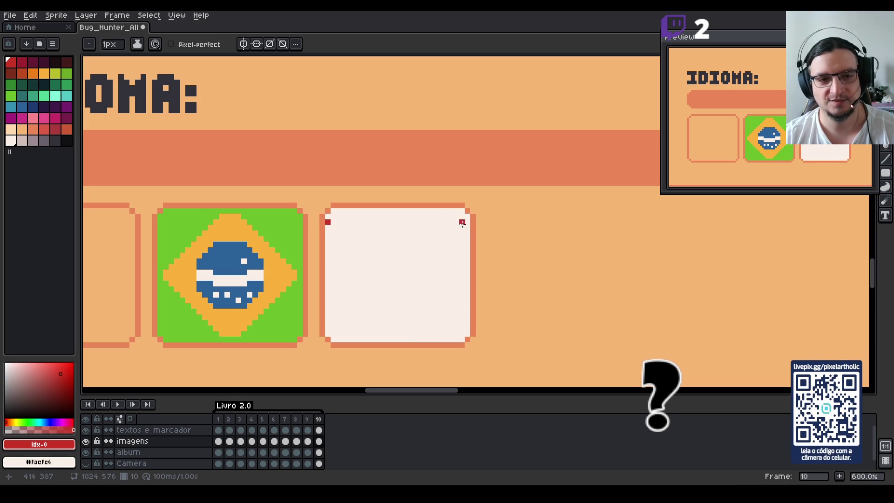
left_click(468, 223, "shift")
key("g")
left_click(437, 214)
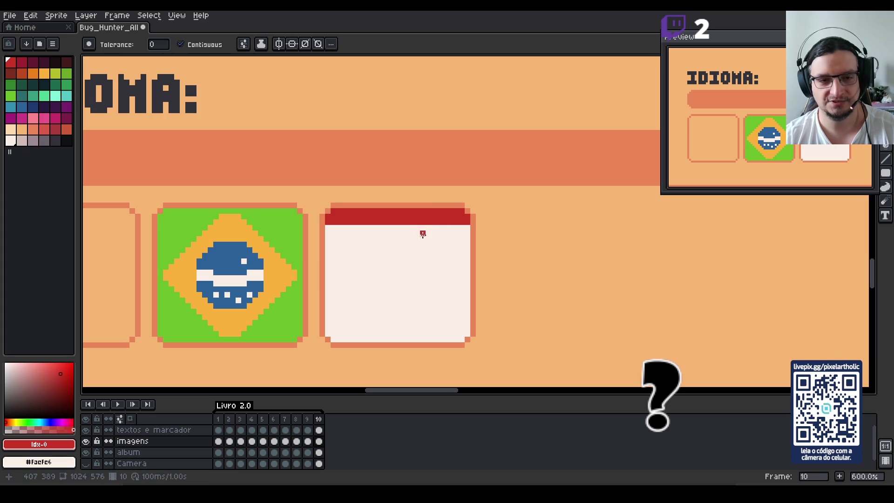
key("b")
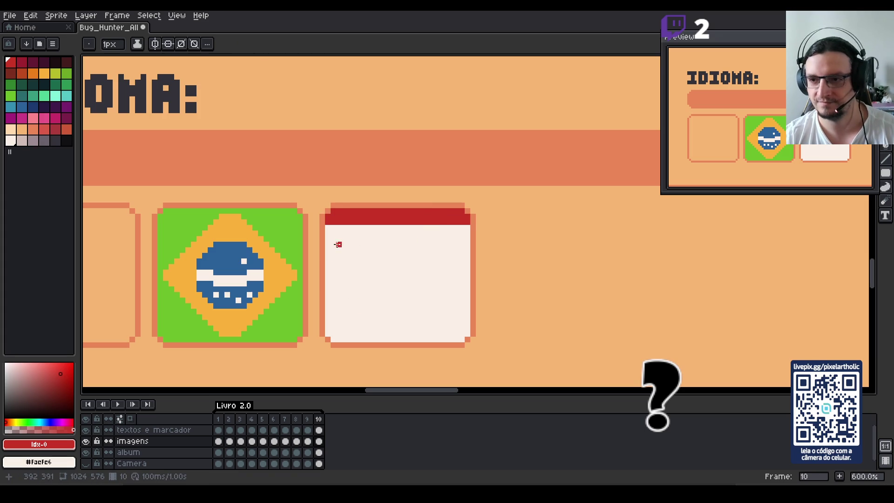
mouse_move(328, 238)
left_mouse_down()
mouse_move(465, 250)
mouse_move(466, 258)
left_mouse_up()
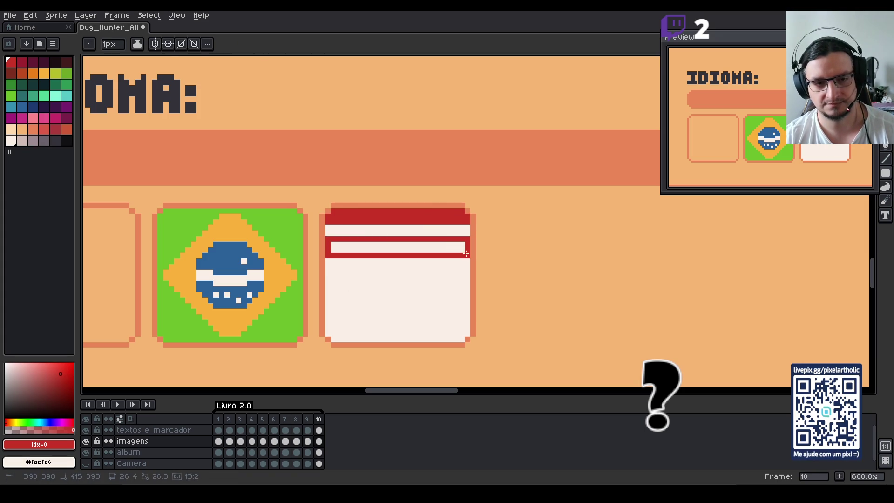
Copy the red stripe down the flag and make the bottom row red.
key("w")
left_click(443, 249)
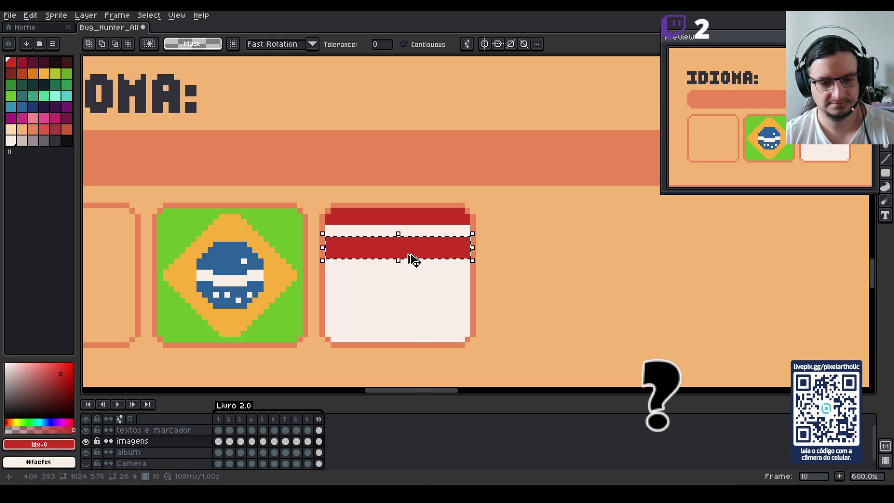
left_click_drag(430, 253, 429, 322)
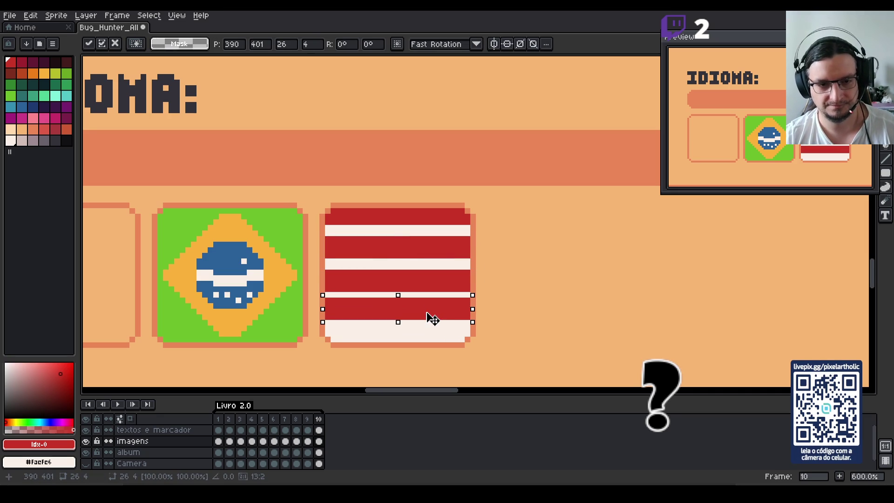
key("ctrl+d")
left_click(346, 310, "alt")
key("b")
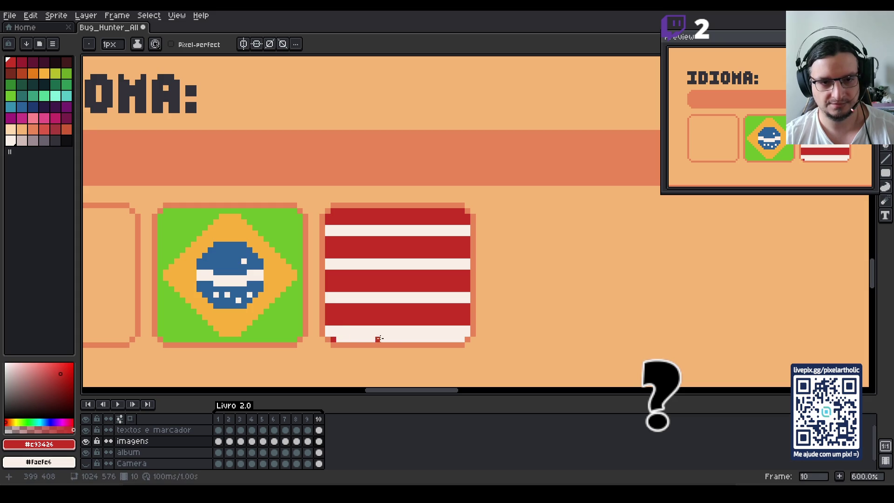
left_click(461, 341, "shift")
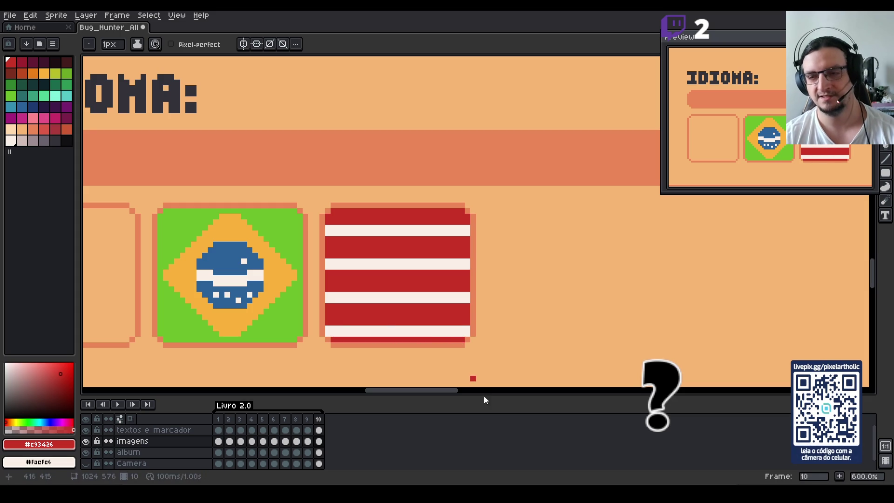
Outline and fill a blue canton in the flag's upper-left using the Brazil flag's blue.
key("alt")
left_click(231, 241, "alt")
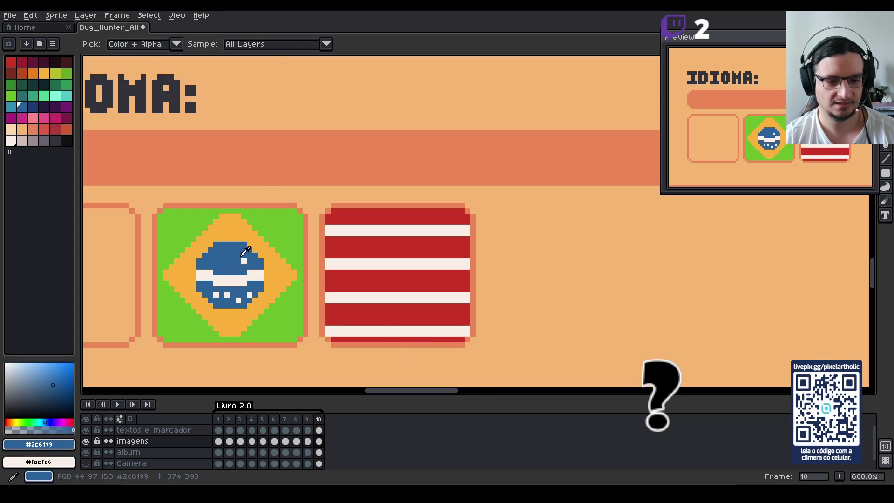
key("alt")
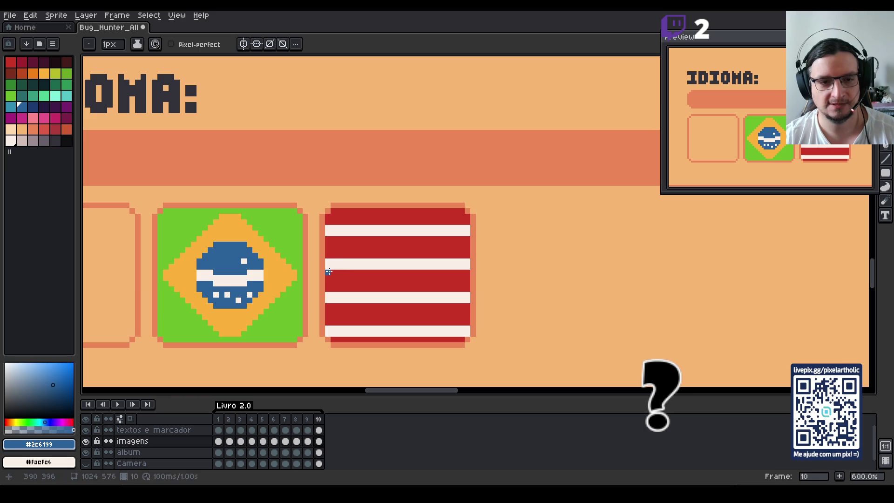
left_click_drag(328, 266, 395, 267)
left_click(395, 210, "shift")
key("g")
left_click(358, 219)
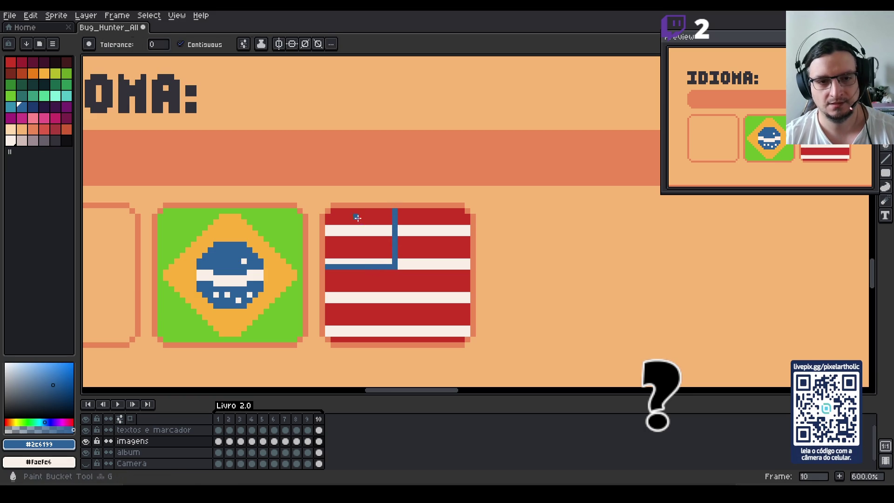
left_click(357, 231)
left_click(359, 247)
left_click(361, 261)
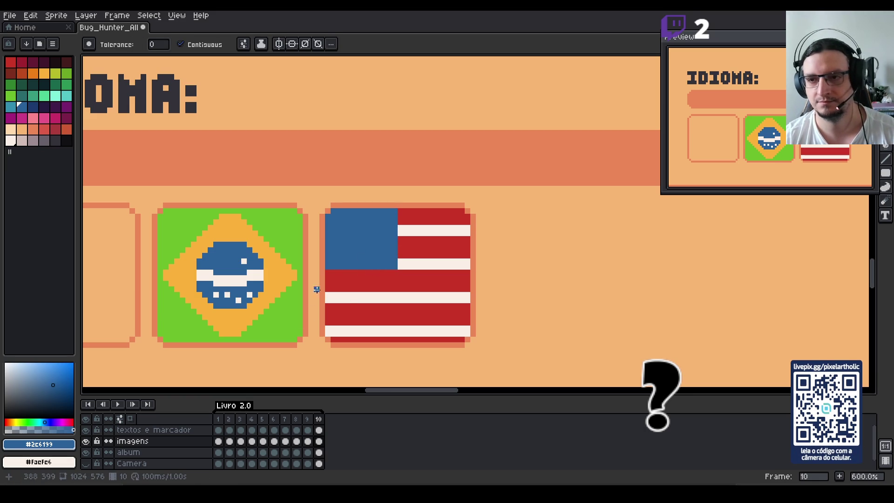
key("b")
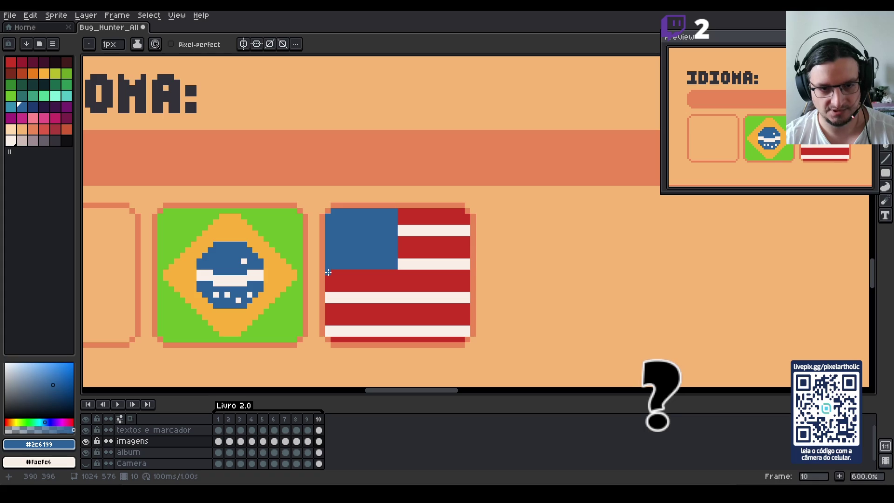
Touch up the canton's lower edge, undoing the stray blue bump.
key("i")
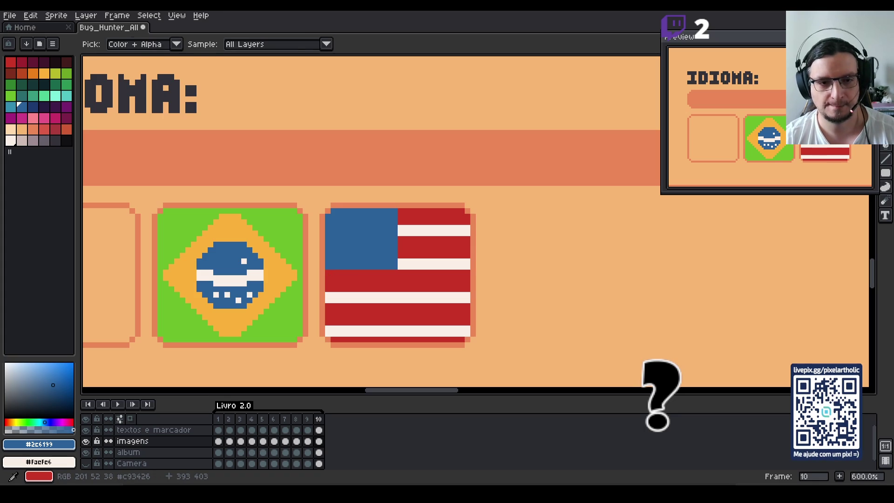
key("b")
left_click_drag(339, 273, 348, 273)
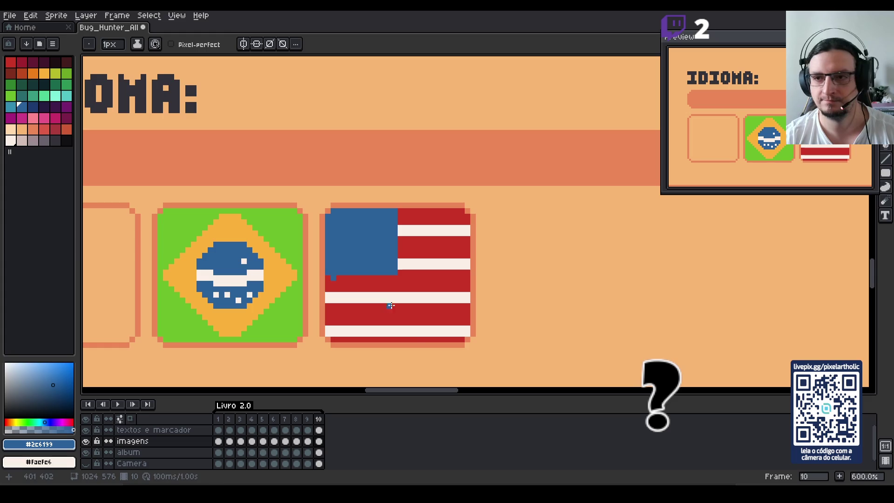
key("ctrl+z")
key("m")
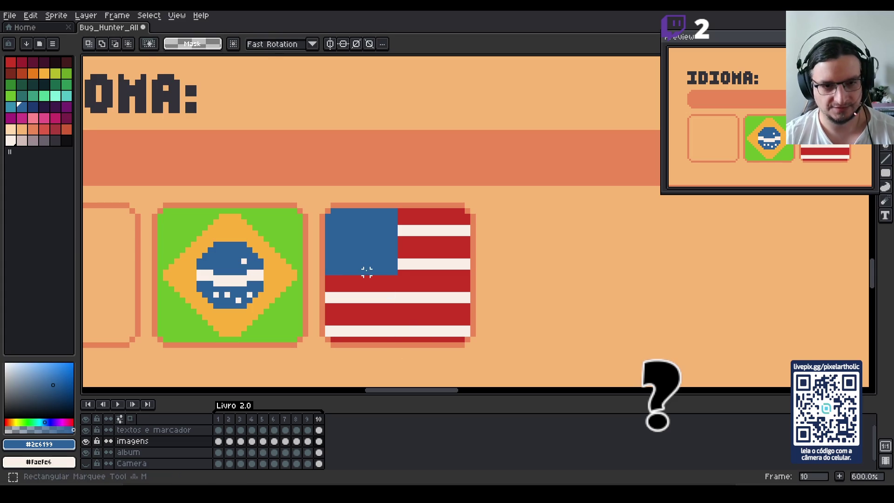
left_click_drag(372, 277, 361, 206)
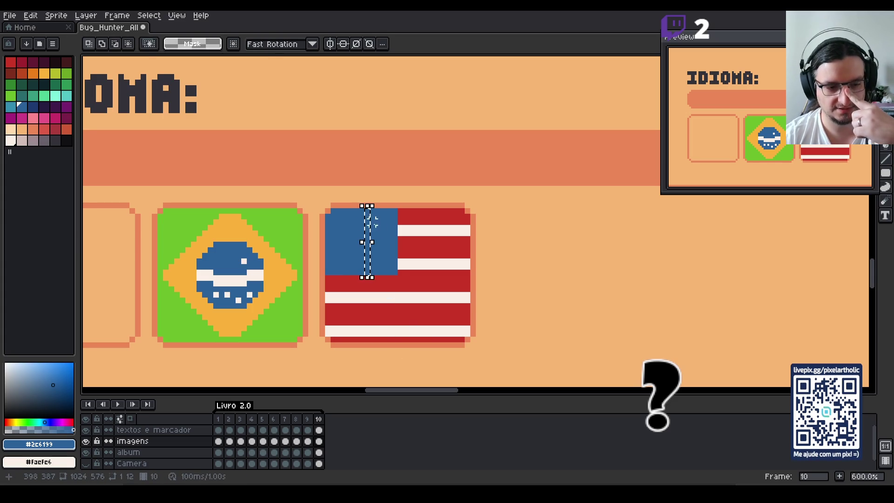
key("ctrl+d")
Try white lines under and across the canton, undo them, and sample the flag's white.
key("l")
left_click_drag(367, 277, 367, 344)
key("ctrl+d")
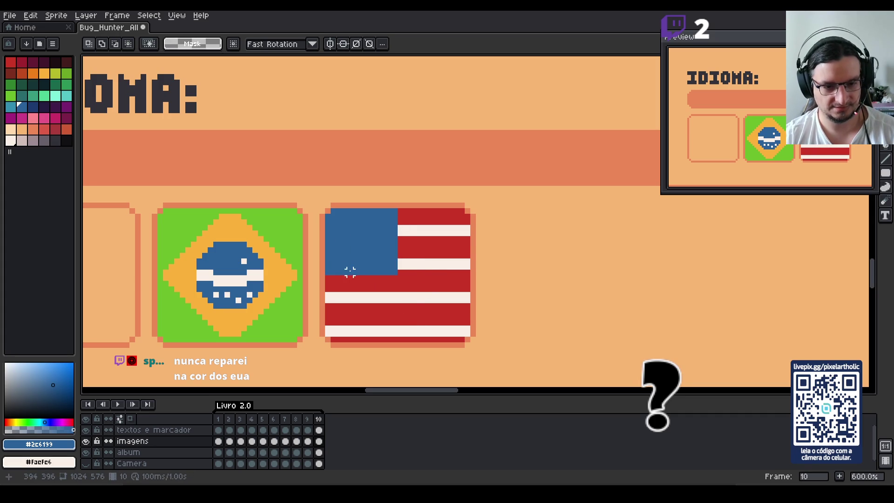
left_click_drag(326, 272, 467, 272)
key("ctrl+z")
key("ctrl+z")
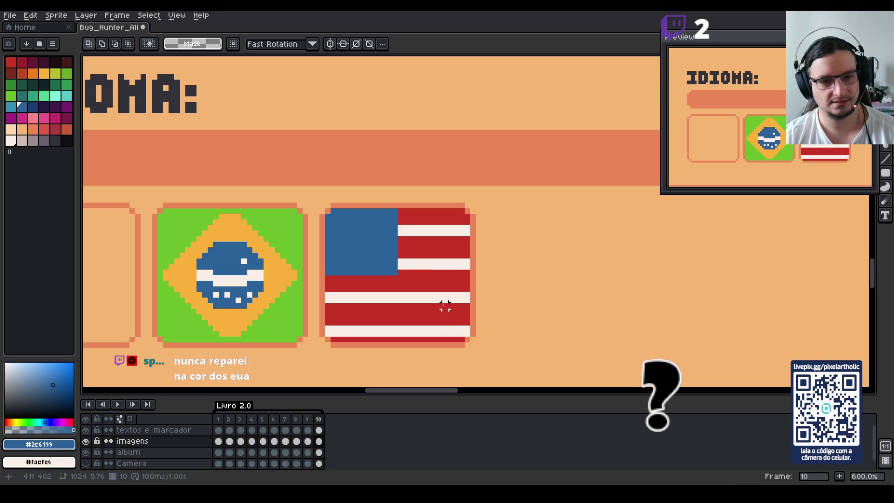
left_click(424, 261, "alt")
key("b")
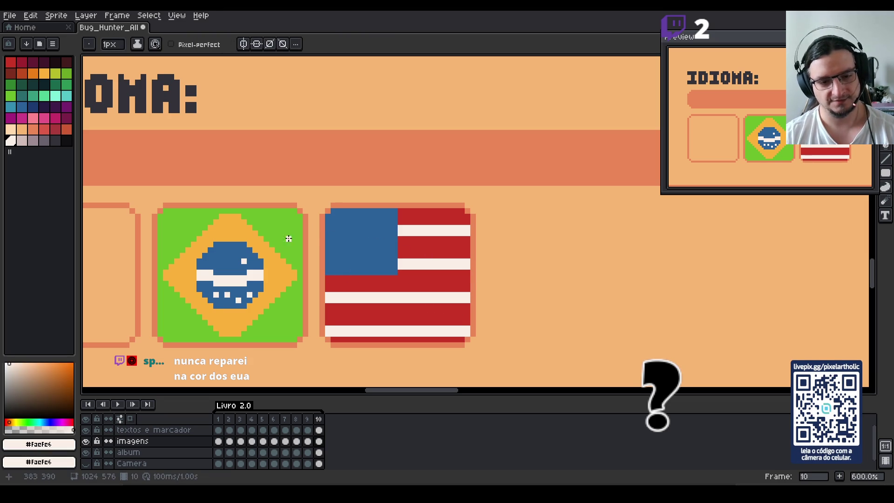
Recentre the view on both flags and dot white stars along the canton's top rows.
scroll(466, 306, "up", 1)
scroll(465, 306, "up", 2)
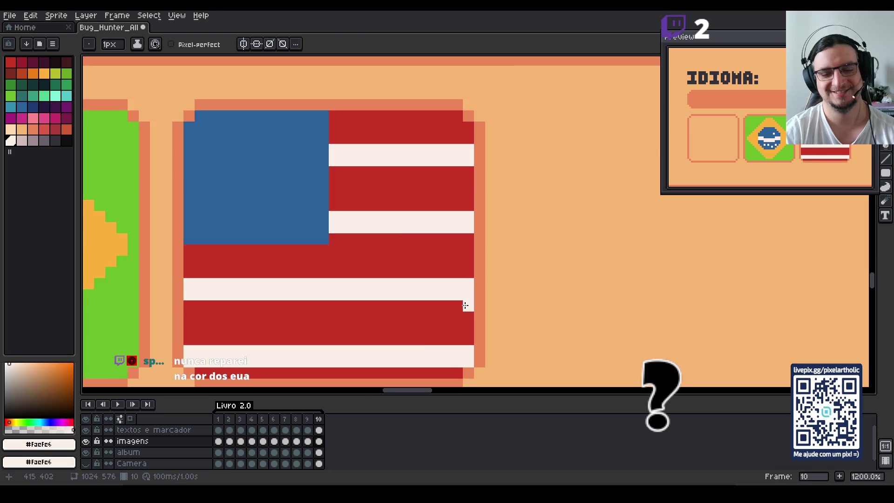
scroll(439, 274, "down", 1)
scroll(436, 269, "down", 1)
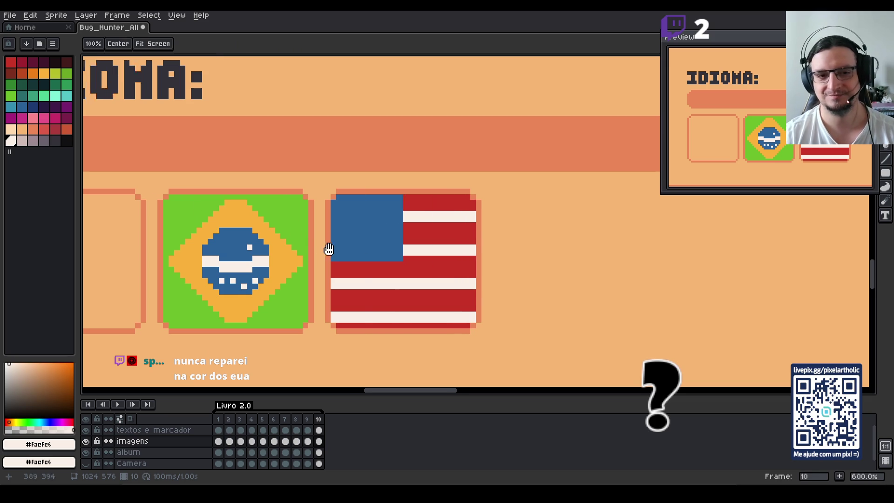
left_click_drag(313, 247, 392, 216)
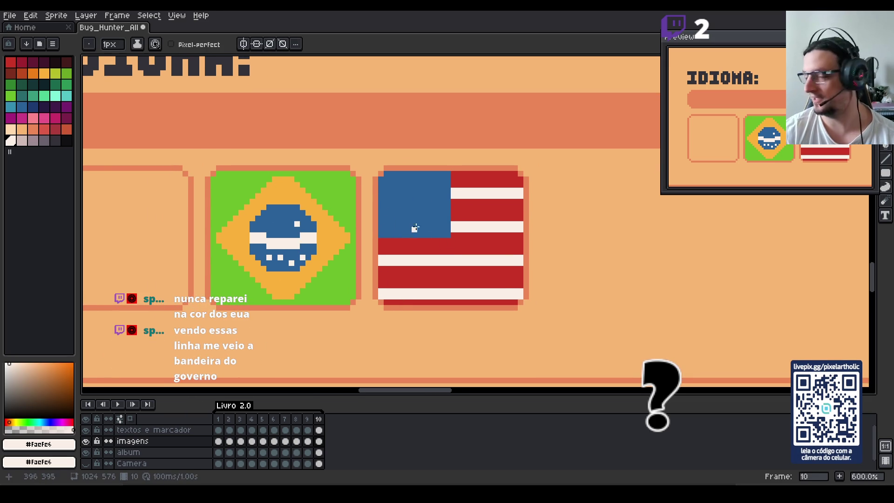
left_click(387, 185)
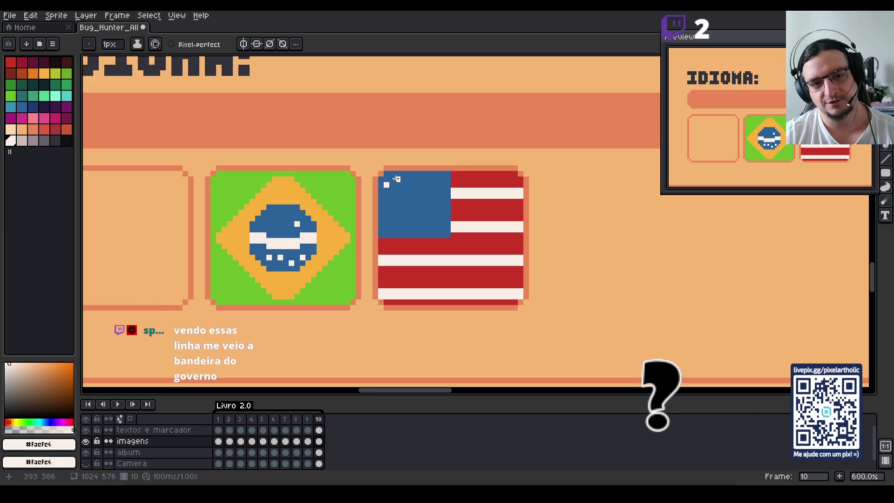
left_click(410, 184)
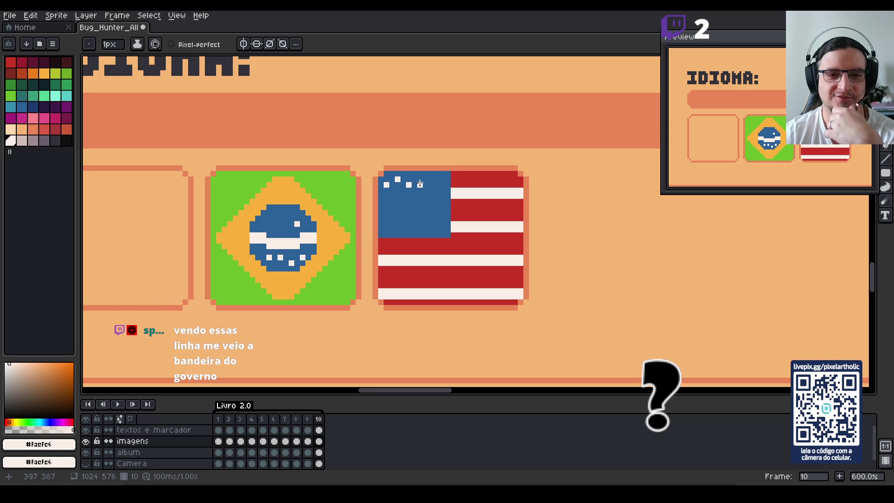
left_click(431, 184)
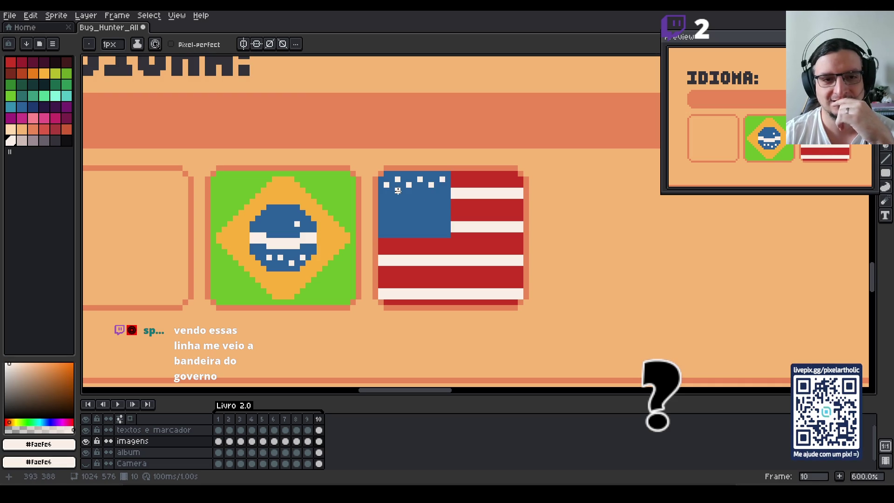
left_click(442, 197)
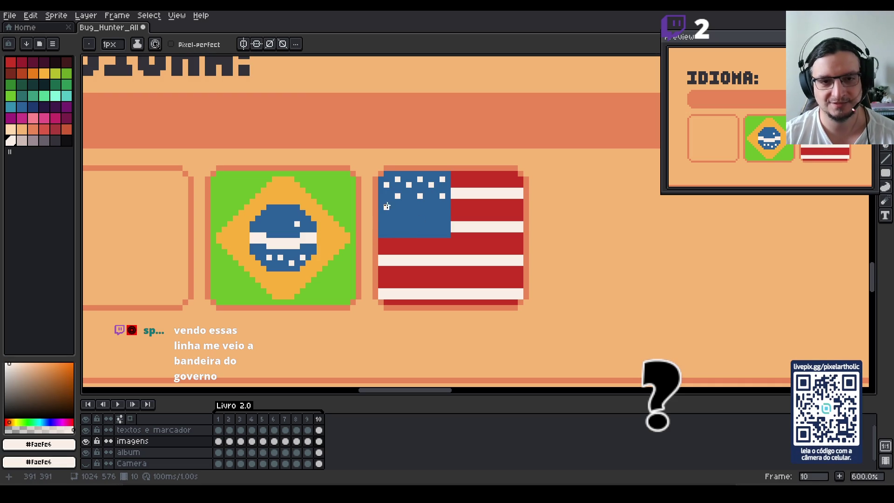
left_click(409, 207)
left_click(432, 208)
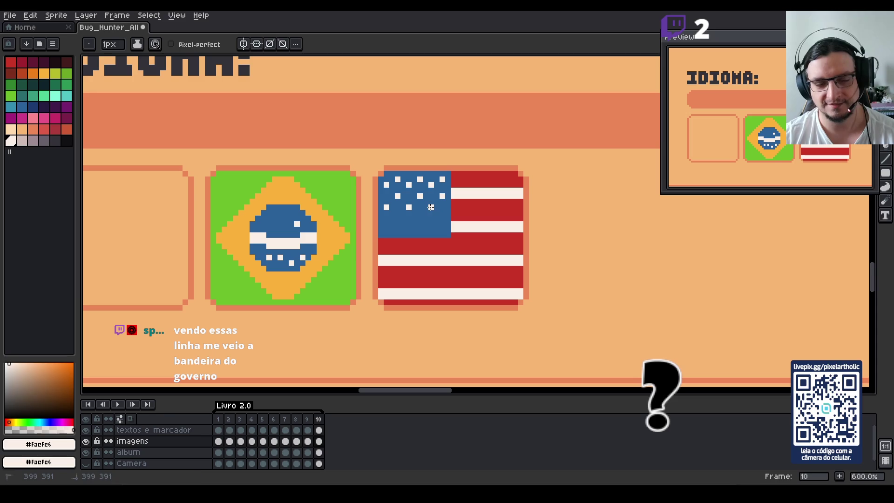
left_click(397, 213)
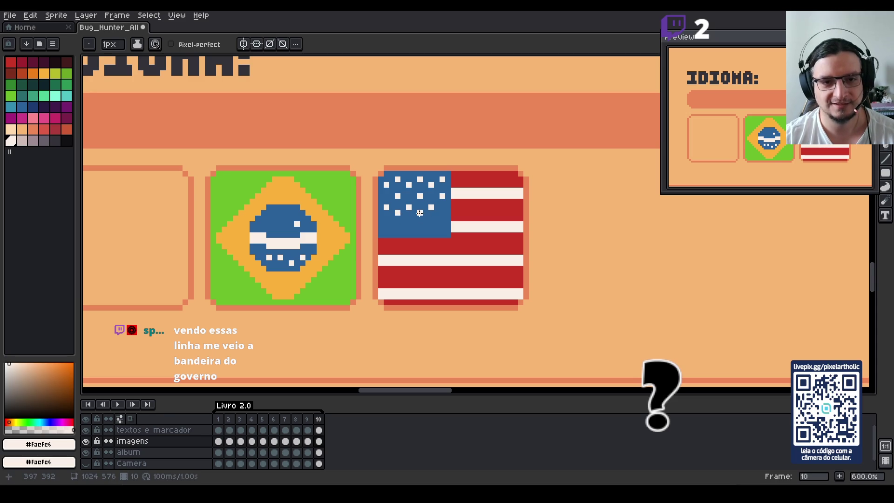
left_click(421, 213)
left_click(431, 213)
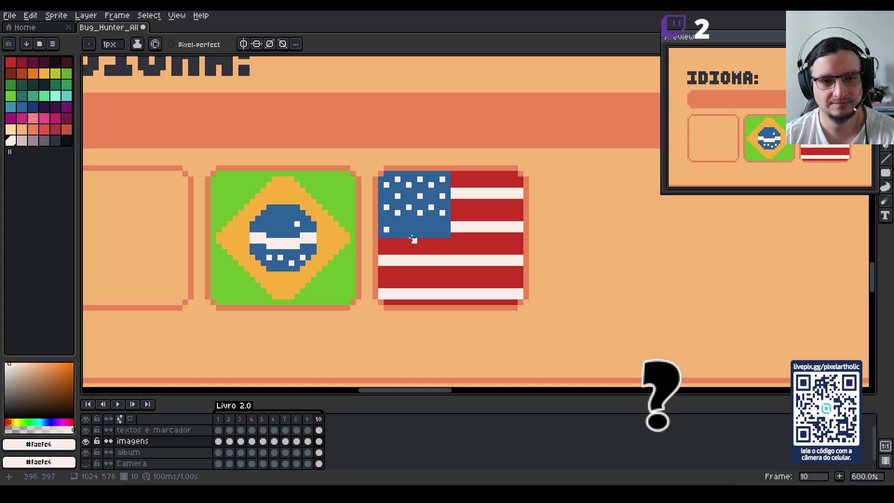
Repaint a row of stars blue and add new white stars lower in the canton.
key("v")
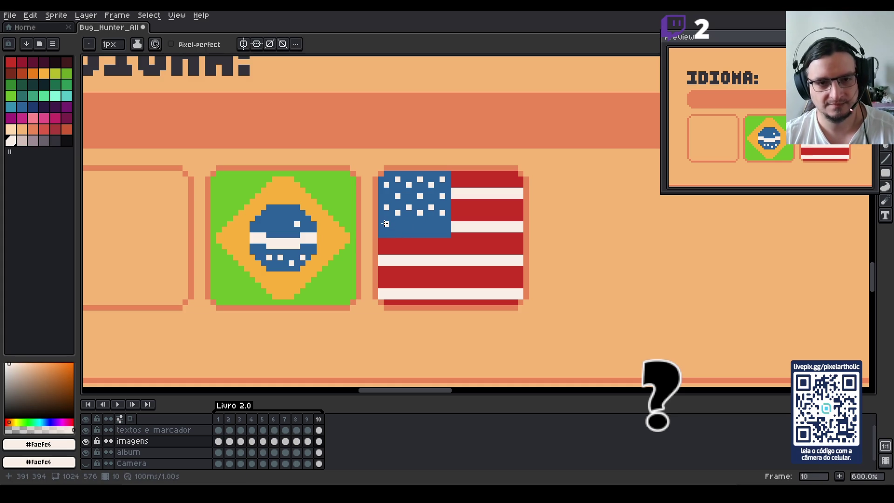
left_click(387, 224)
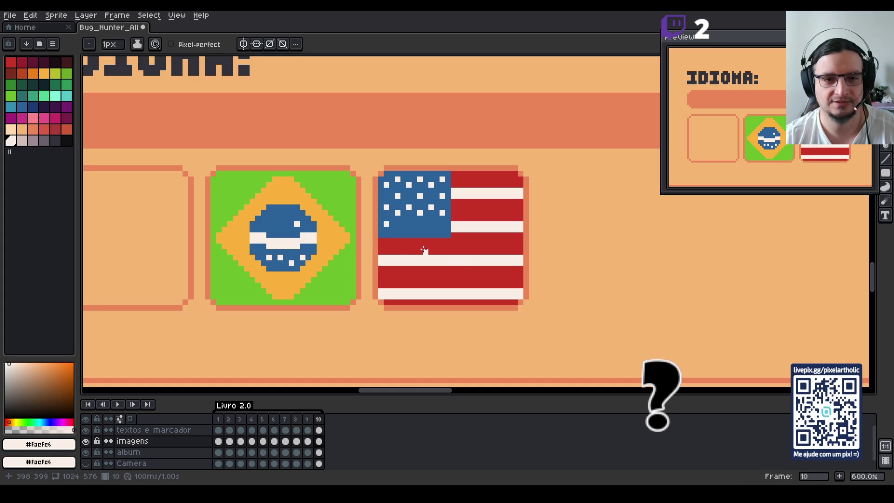
key("ctrl+z")
key("alt")
left_click(394, 217)
left_click(386, 207)
left_click(409, 207)
left_click(431, 207)
left_click(398, 196, "alt")
left_click(397, 230)
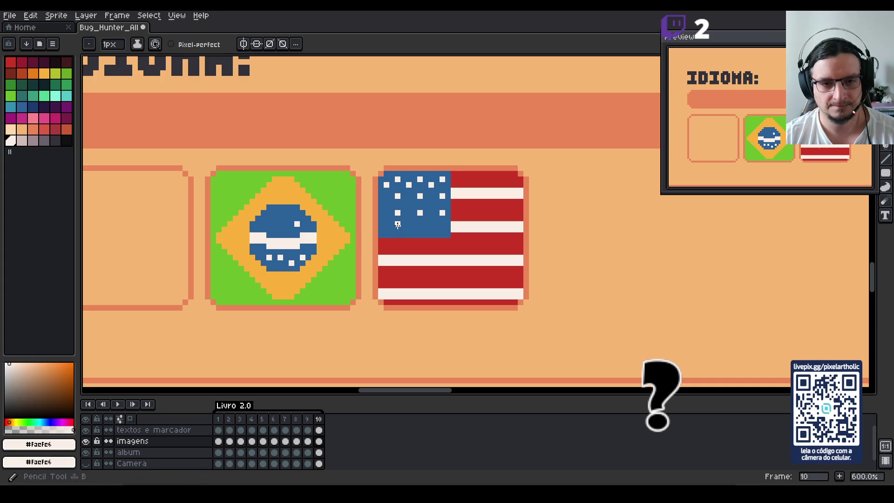
left_click(420, 229)
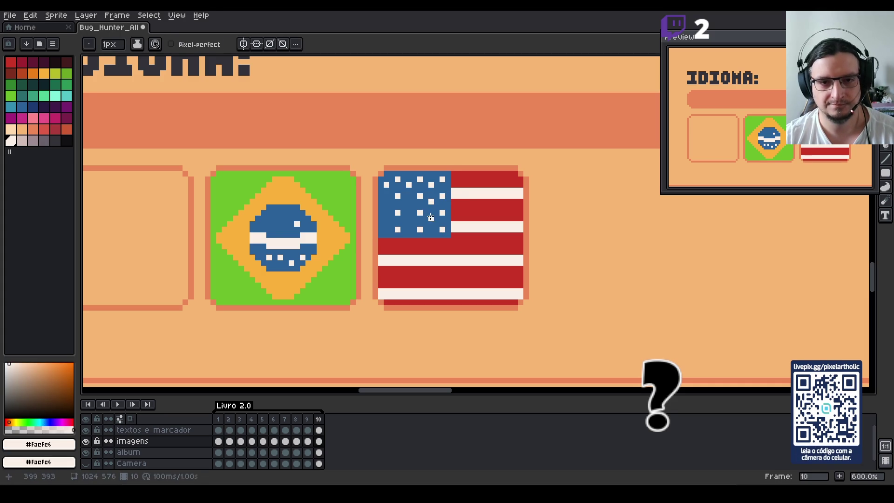
left_click(385, 202)
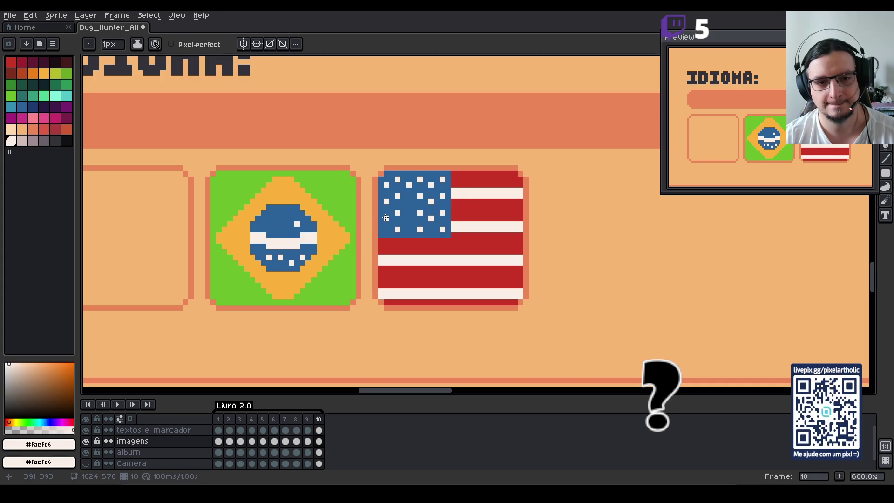
left_click(407, 216)
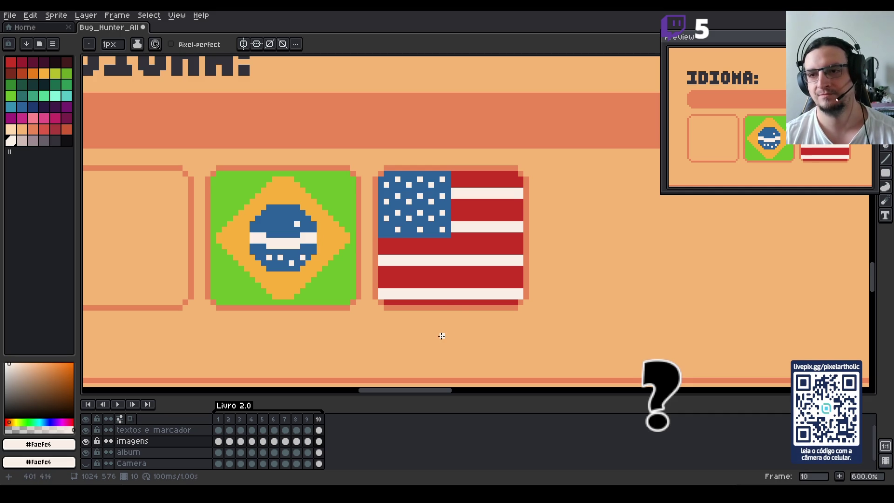
Pan the Aseprite canvas to bring the sprites left of the book page into view.
scroll(445, 271, "down", 2)
scroll(448, 269, "down", 2)
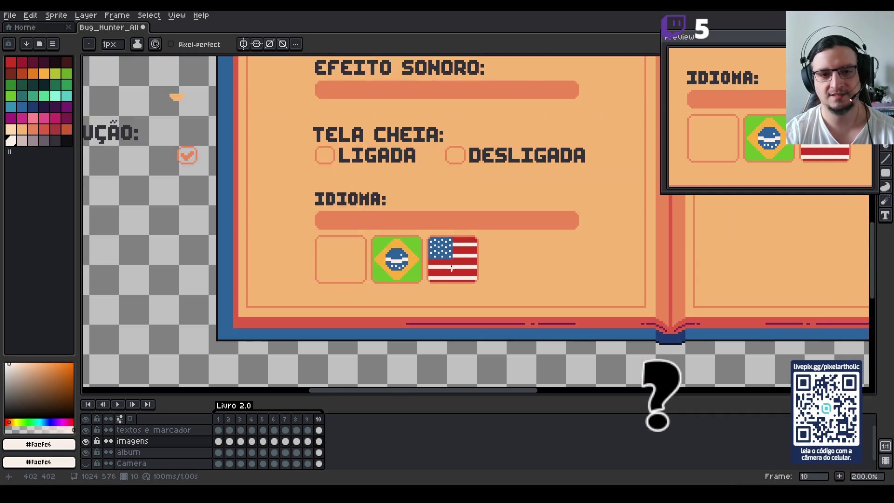
scroll(450, 268, "up", 2)
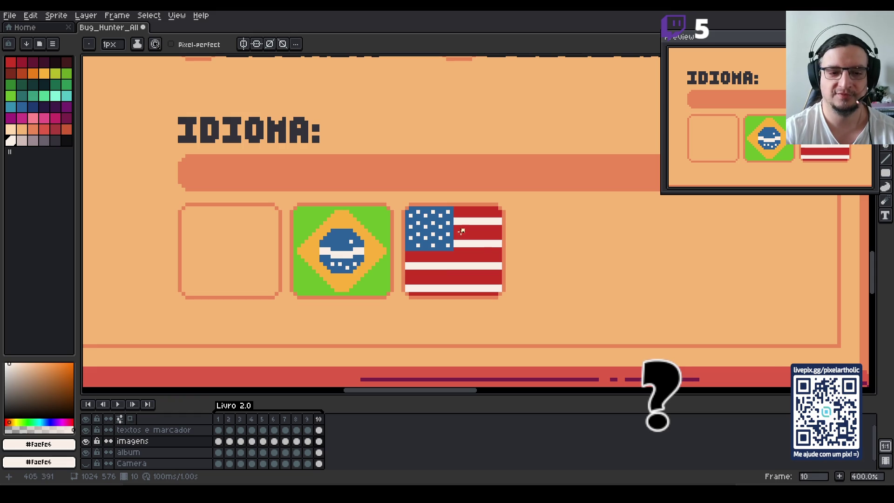
scroll(455, 242, "down", 1)
scroll(466, 254, "down", 2)
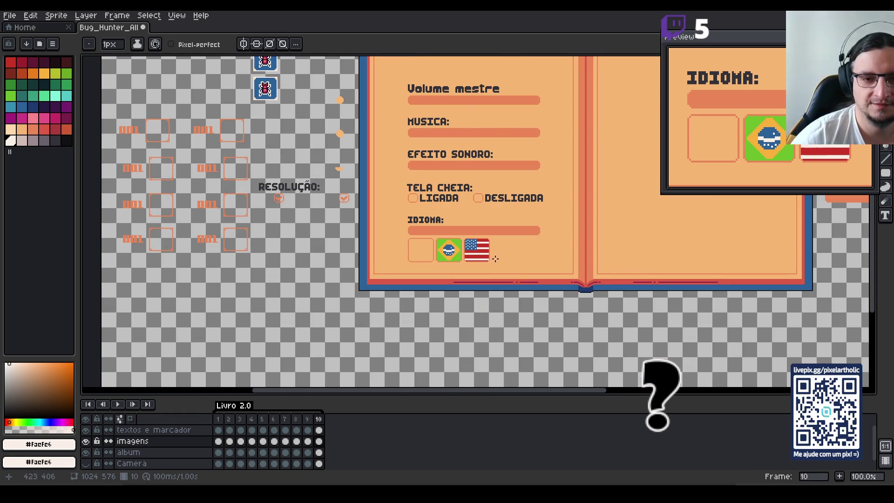
scroll(495, 258, "up", 1)
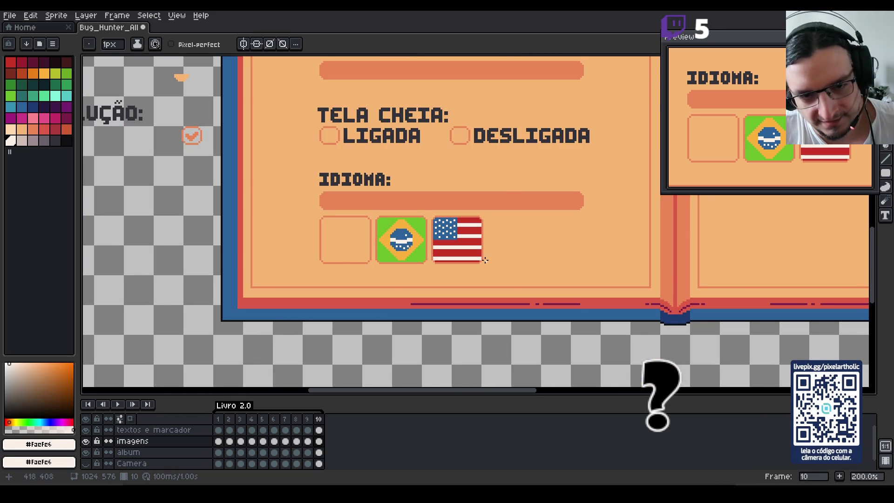
scroll(485, 259, "down", 1)
key("space")
left_click_drag(319, 236, 352, 244)
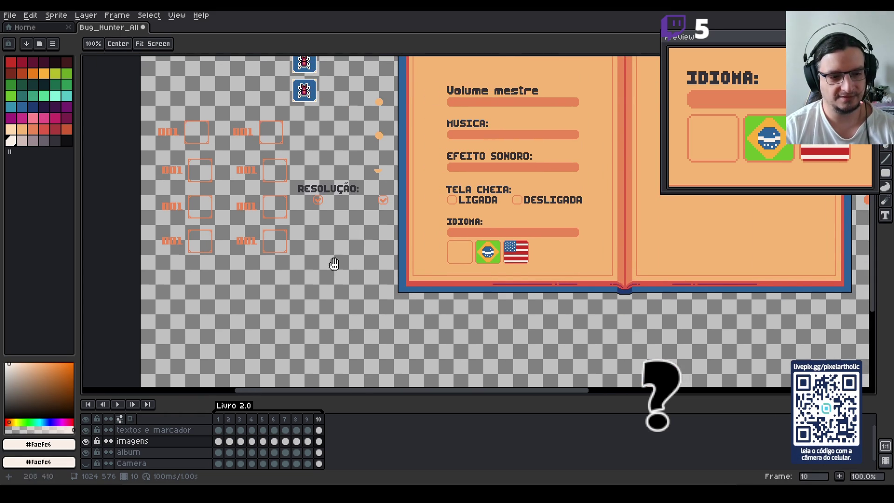
Check the imagens layer, then marquee-select and delete the cards left of the book page.
left_click(85, 441)
left_click(86, 441)
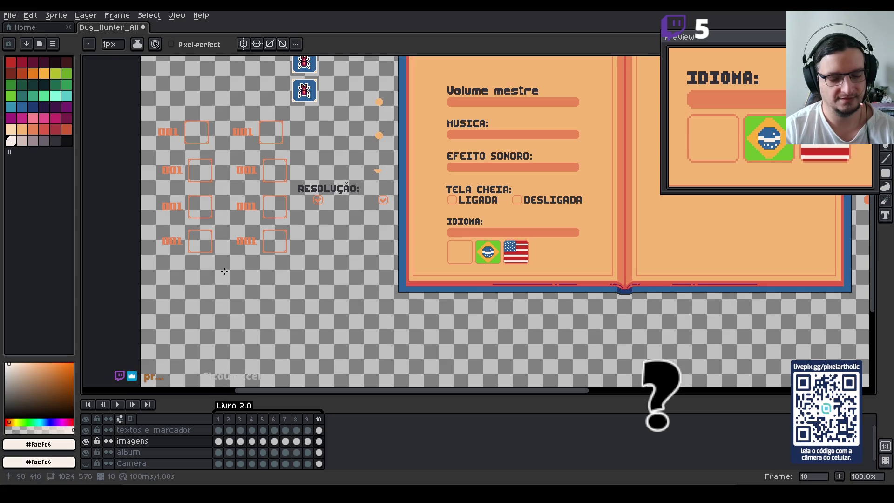
key("m")
left_click_drag(148, 96, 286, 313)
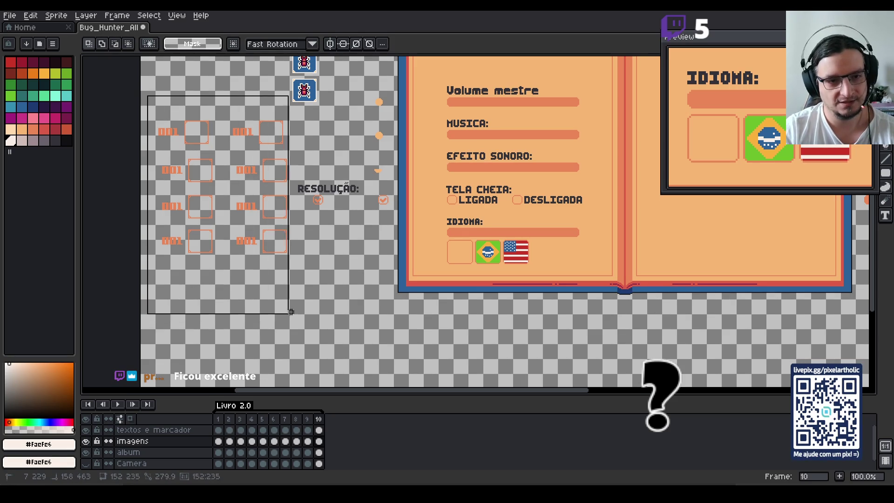
key("Delete")
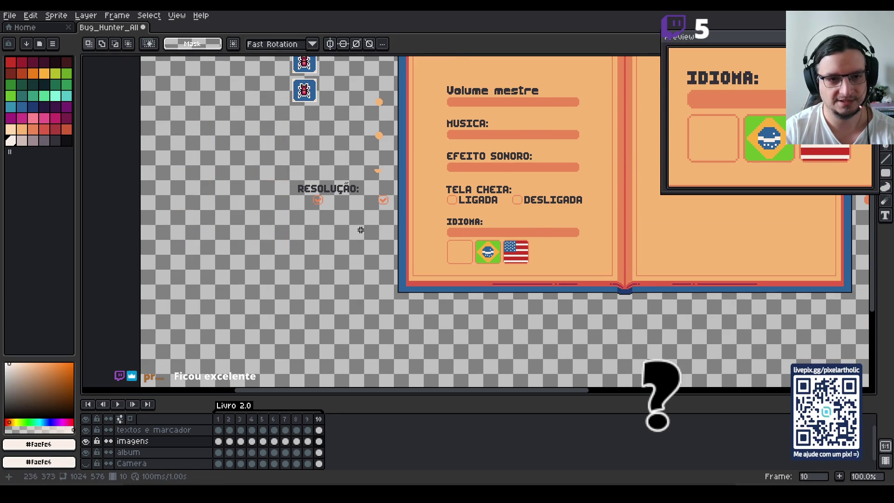
Select the left RESOLUÇÃO checkbox, then switch over to the game build to test it.
scroll(361, 230, "up", 1)
mouse_move(261, 157)
left_mouse_down()
mouse_move(290, 183)
mouse_move(381, 171)
left_mouse_up()
scroll(190, 343, "down", 1)
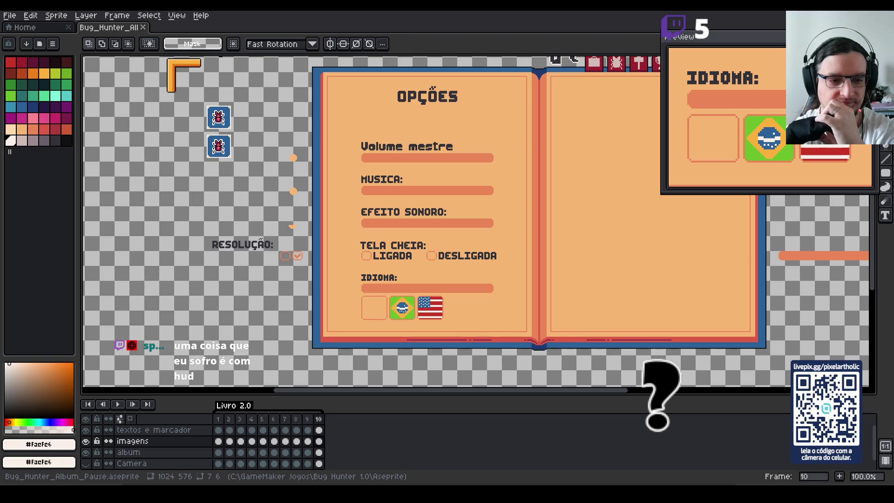
key("alt+Tab")
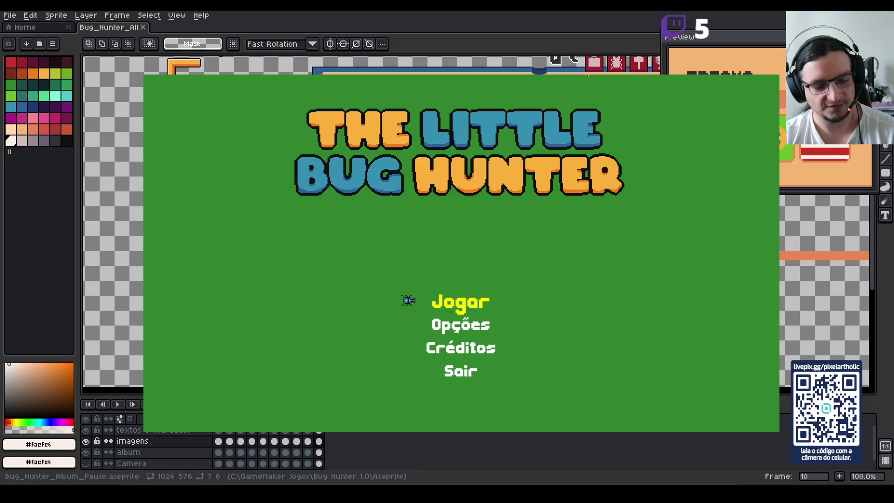
Open the Opções panel from the title menu and close it again.
key("Down")
key("Down")
key("Down")
key("Up")
key("Up")
key("Up")
key("Down")
key("Return")
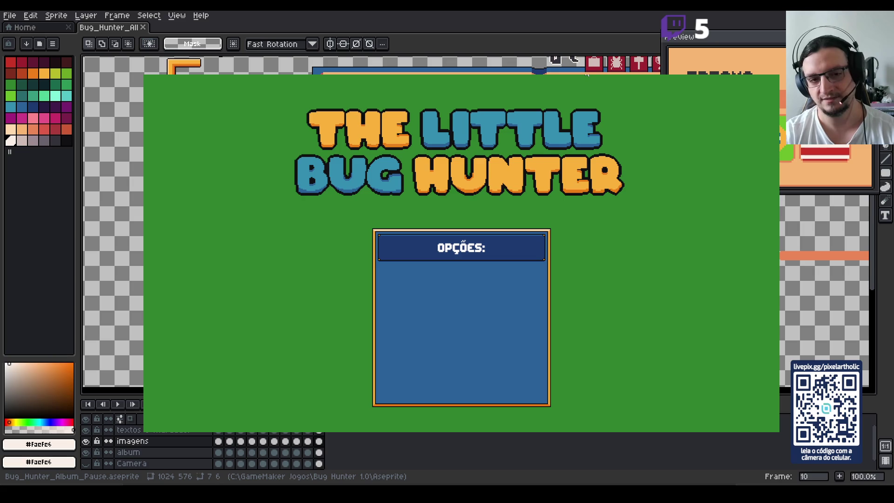
key("Escape")
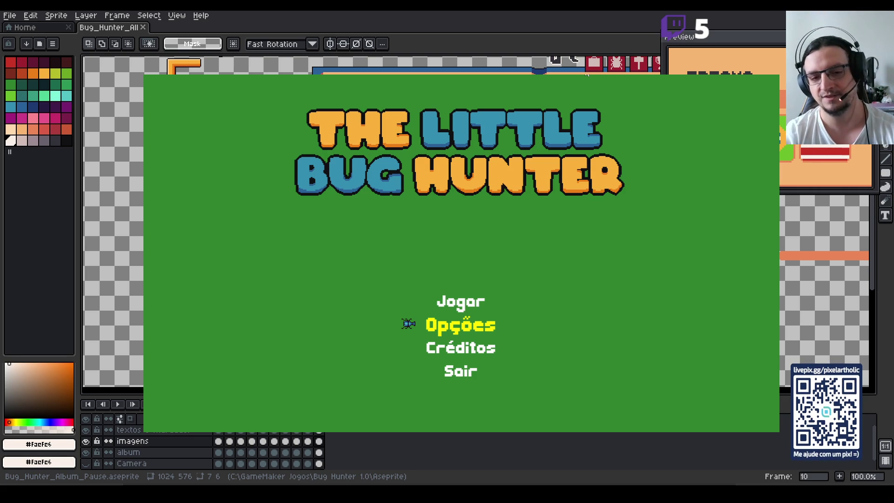
View and dismiss the Créditos panel, then start a new game from Jogar.
key("Down")
key("Return")
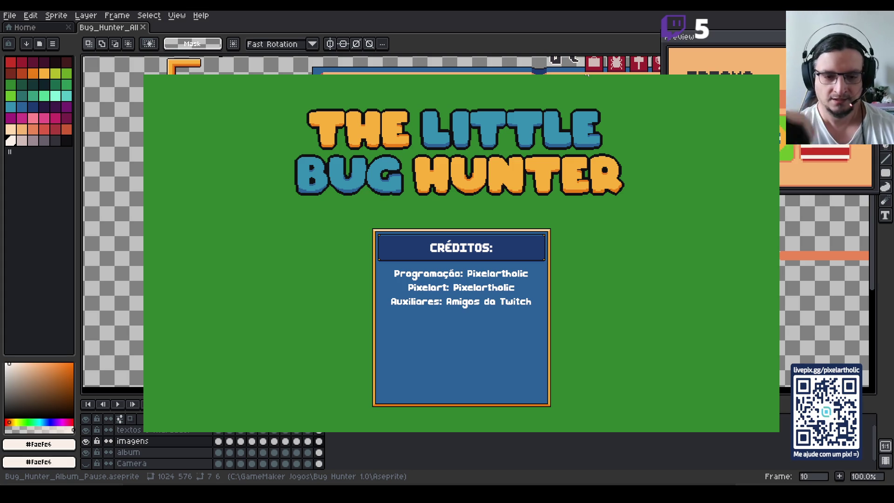
key("Escape")
key("Up")
key("Up")
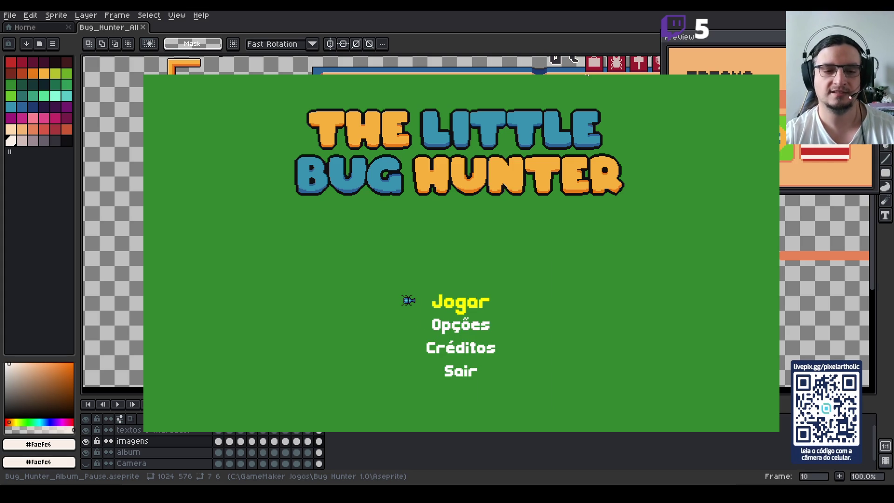
key("Return")
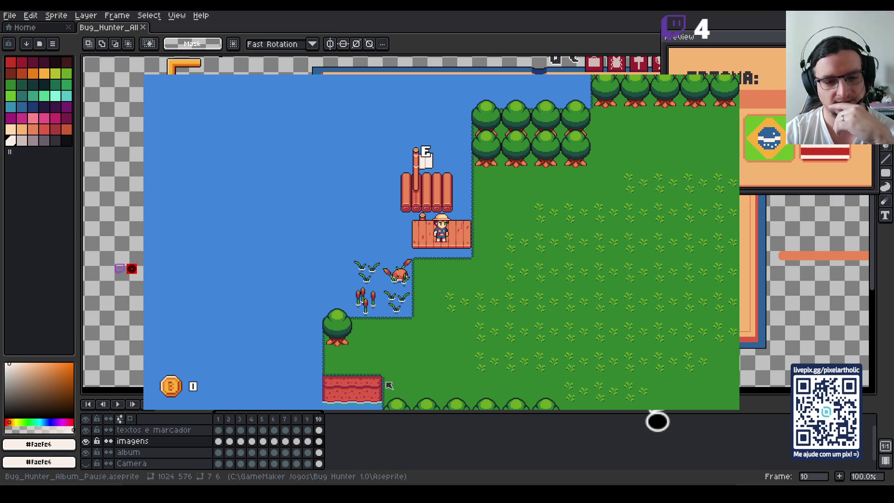
Once the island loads, bring the GameMaker IDE up behind the game window.
key("alt+Tab")
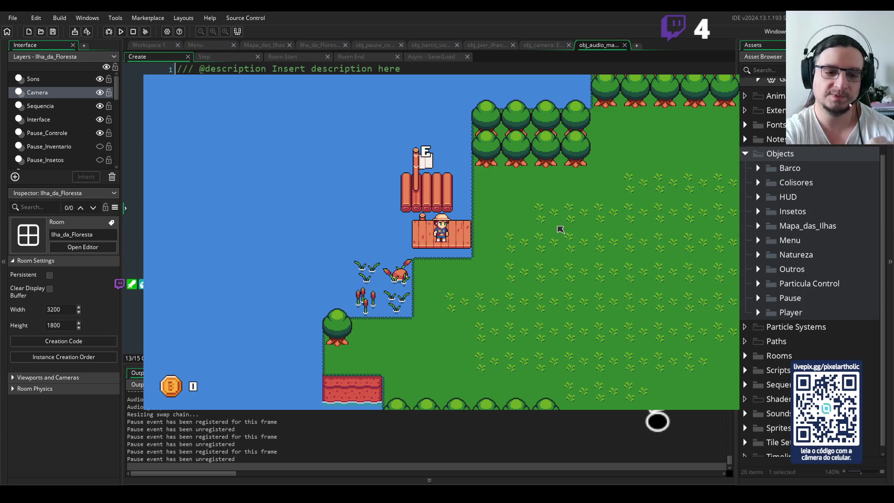
Walk the hunter right off the pier onto the grassy meadow.
key("Right")
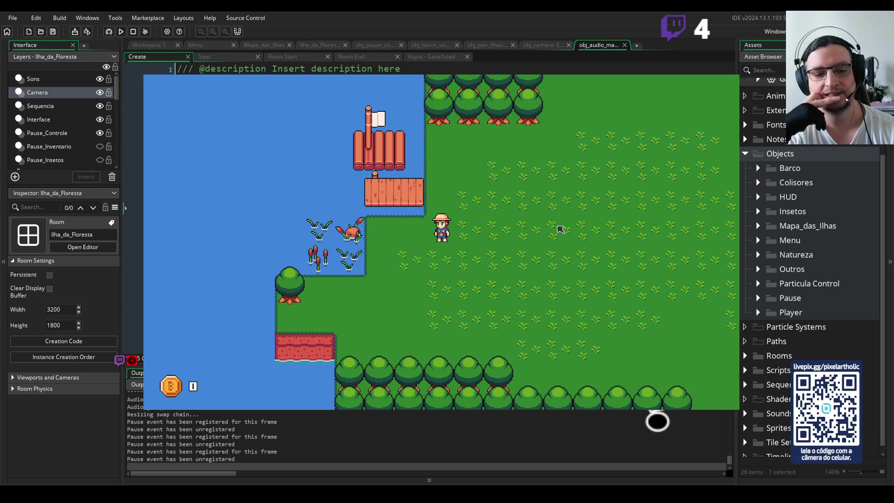
key("Right")
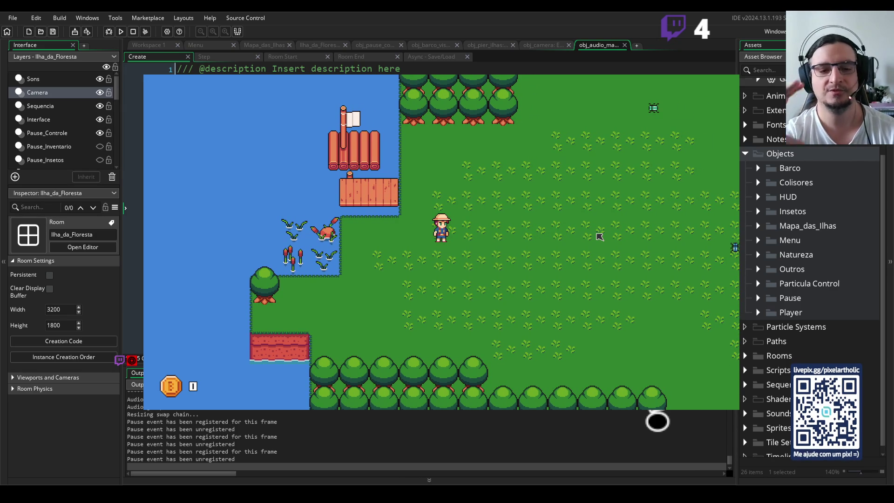
Walk right across the grass and net the Besouro Esmeralda and Besouro Azul beetles.
key("Right")
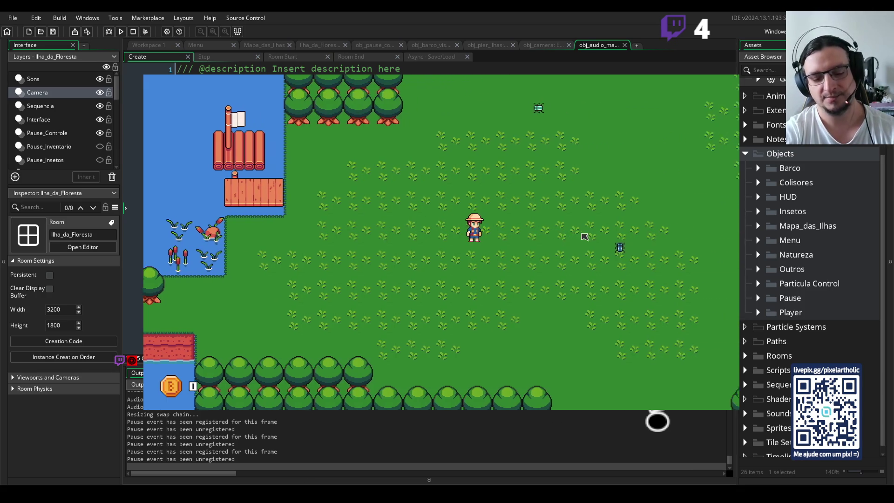
key("Up")
key("Right")
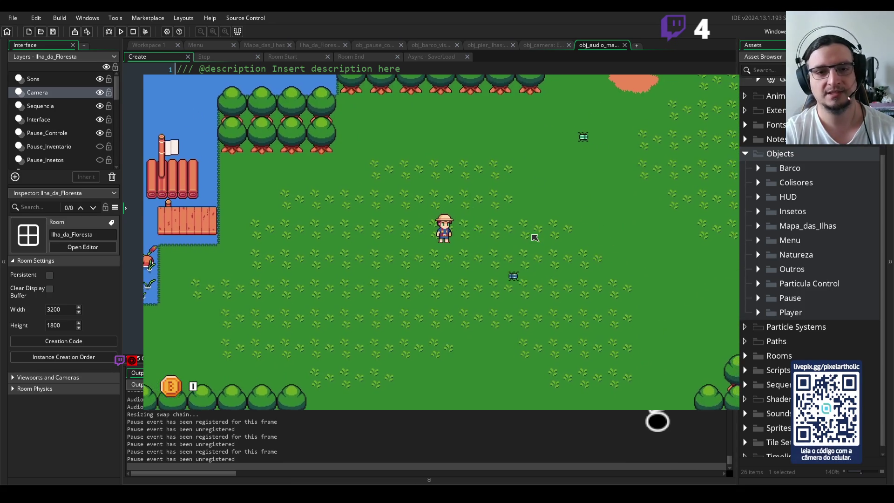
key("space")
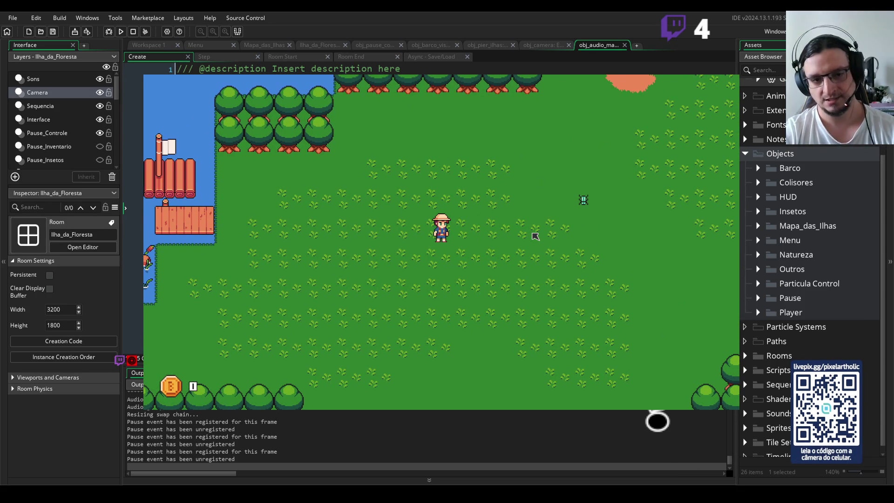
key("Right")
key("space")
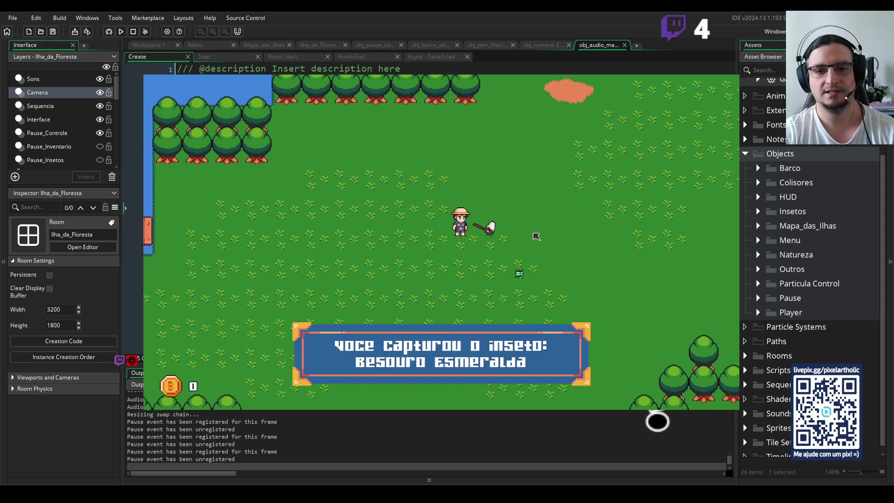
key("Down")
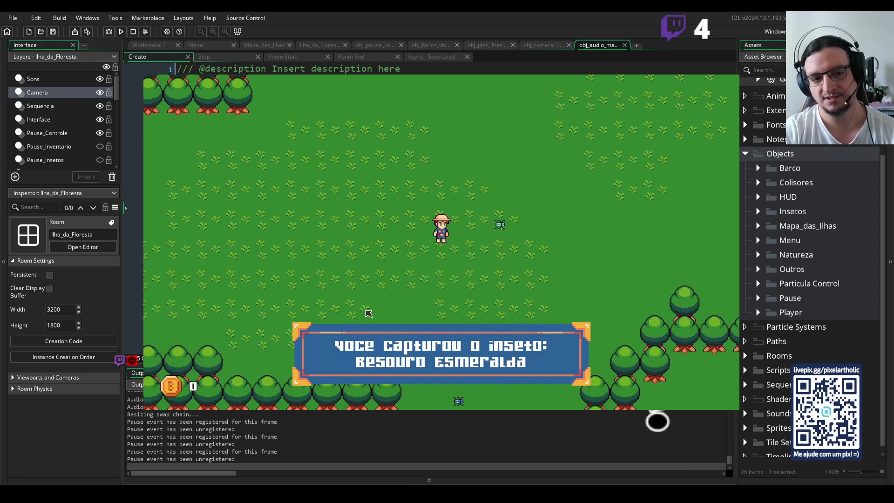
key("Down")
key("Right")
key("space")
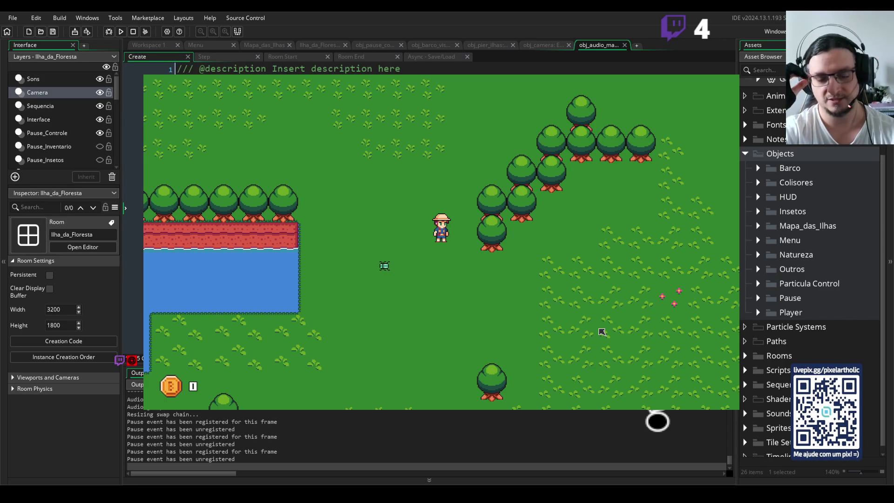
Head down the island and catch the Besouro Martelo Azul with the net.
key("Down")
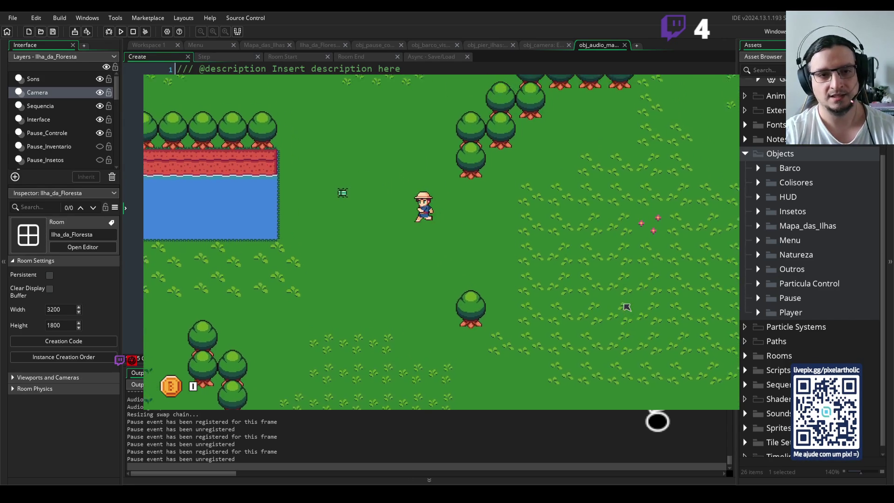
key("Left")
key("Up")
key("space")
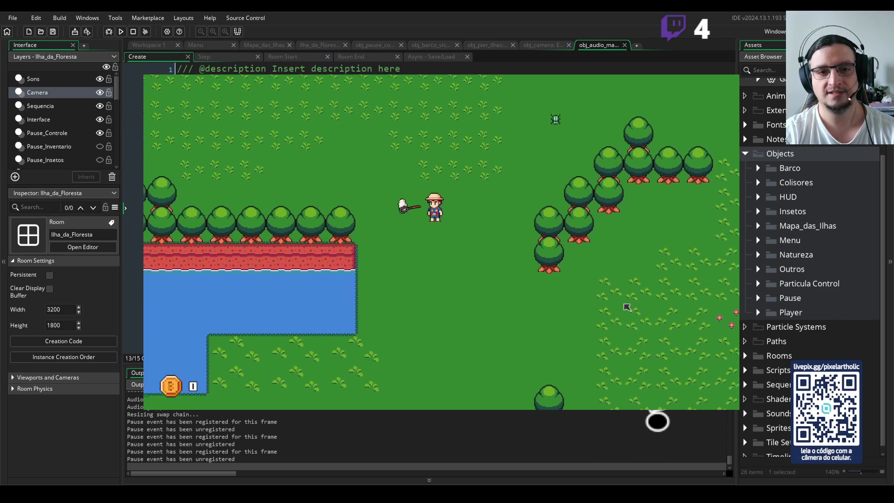
key("Up")
key("Right")
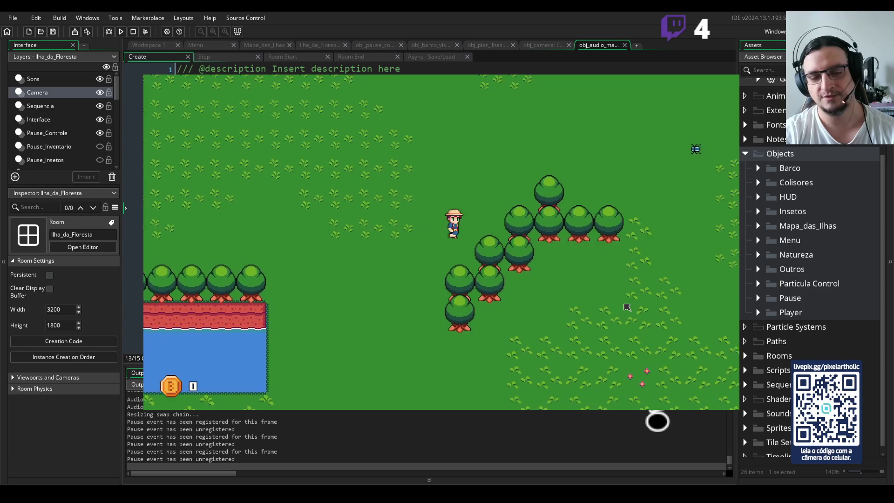
key("space")
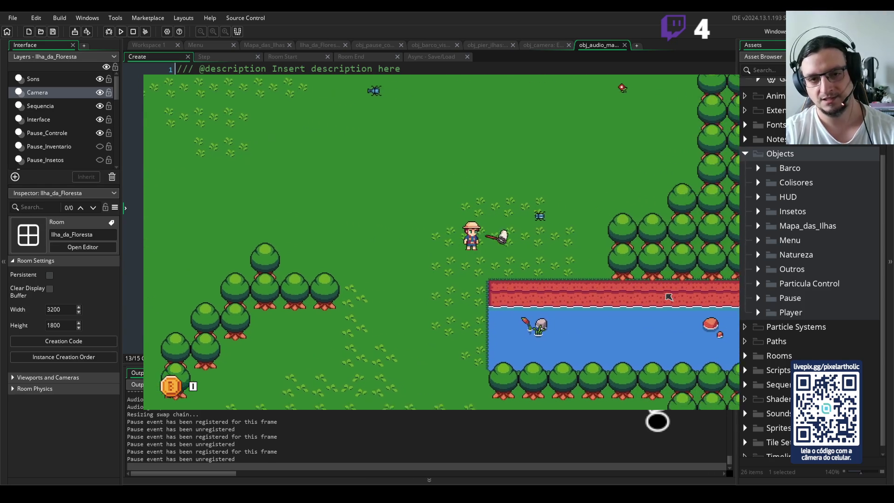
key("Up")
key("Left")
key("space")
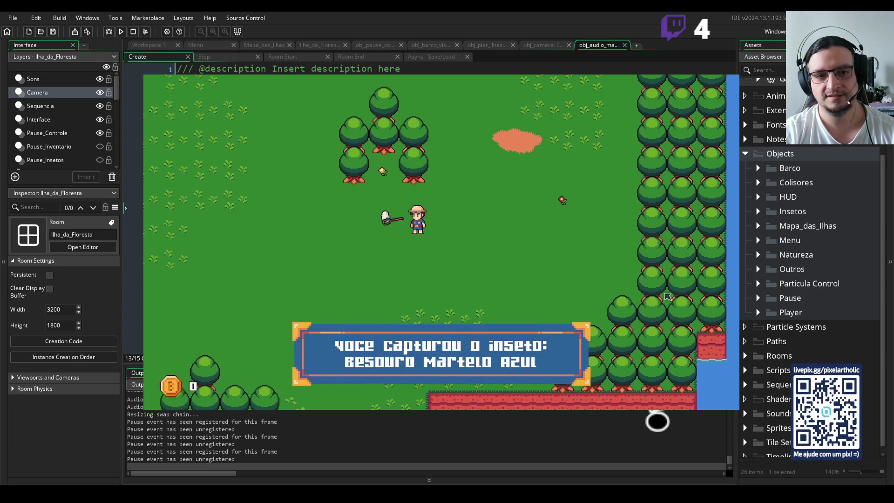
Walk left and up, then open the inventory and sales book.
key("Left")
key("Up")
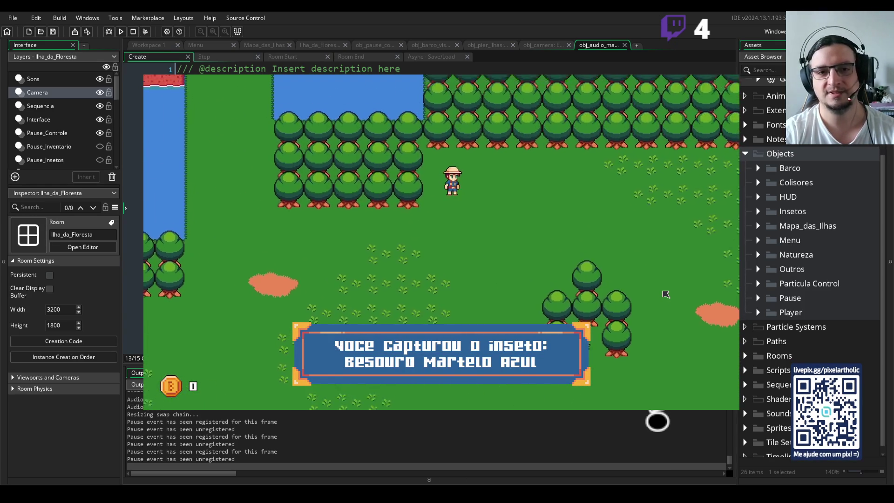
key("Left")
key("Up")
key("i")
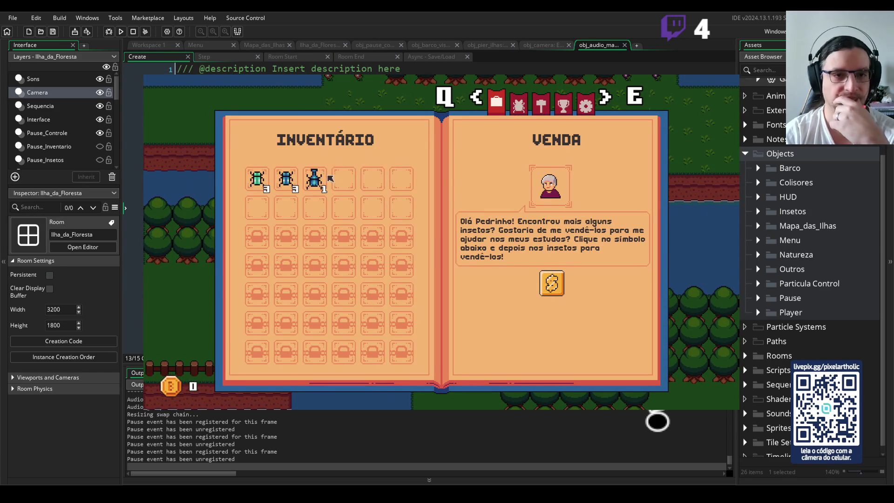
Rearrange the inventory, putting the blue beetle in slot 1 and the green beetle stack in slot 2.
left_click_drag(305, 187, 343, 180)
left_click_drag(286, 179, 315, 207)
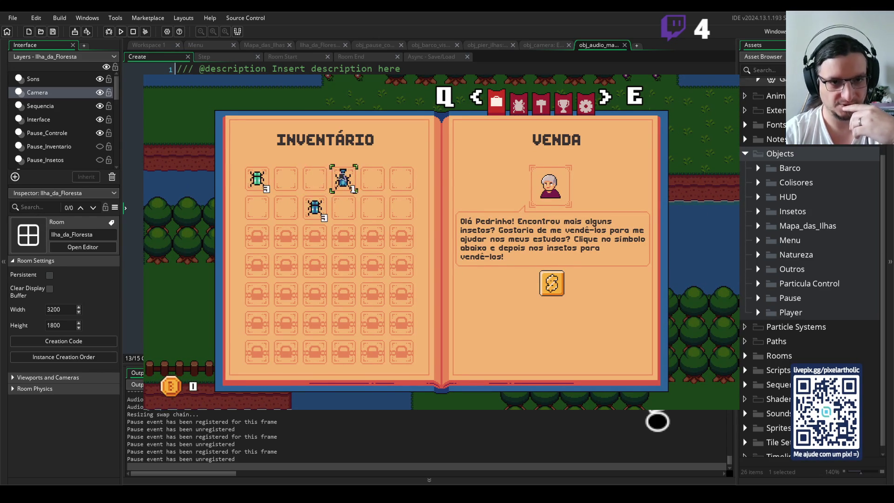
mouse_move(334, 175)
left_mouse_down()
mouse_move(257, 179)
mouse_move(305, 184)
mouse_move(286, 180)
left_mouse_up()
left_click_drag(315, 208, 315, 180)
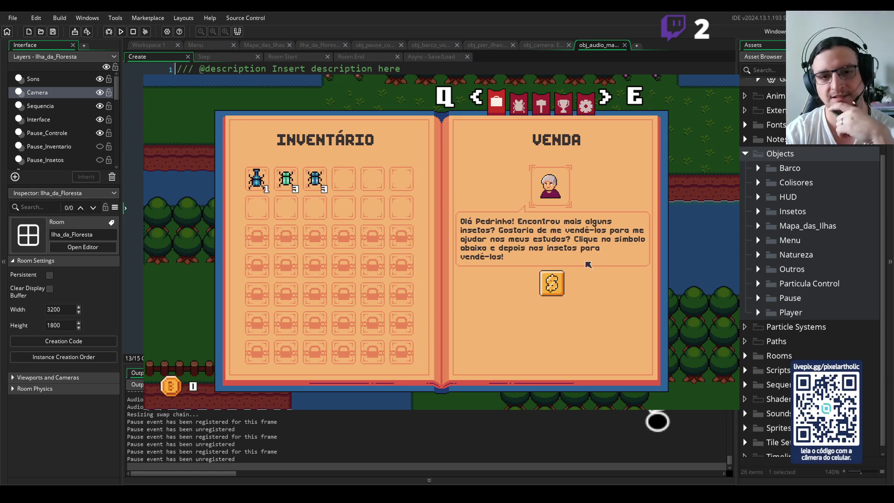
Sell the beetles for 60 gold in selling mode, then close the book.
left_click(548, 290)
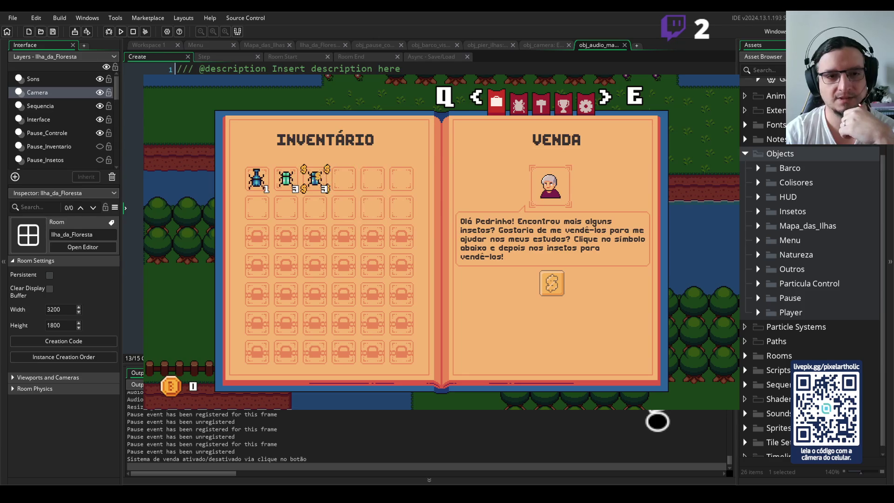
key("Right")
key("Right")
key("Left")
key("Return")
key("Return")
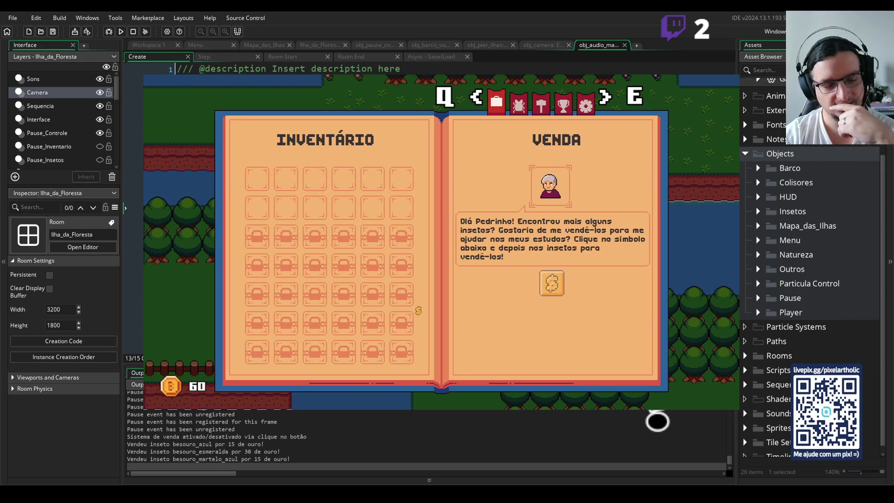
left_click(552, 283)
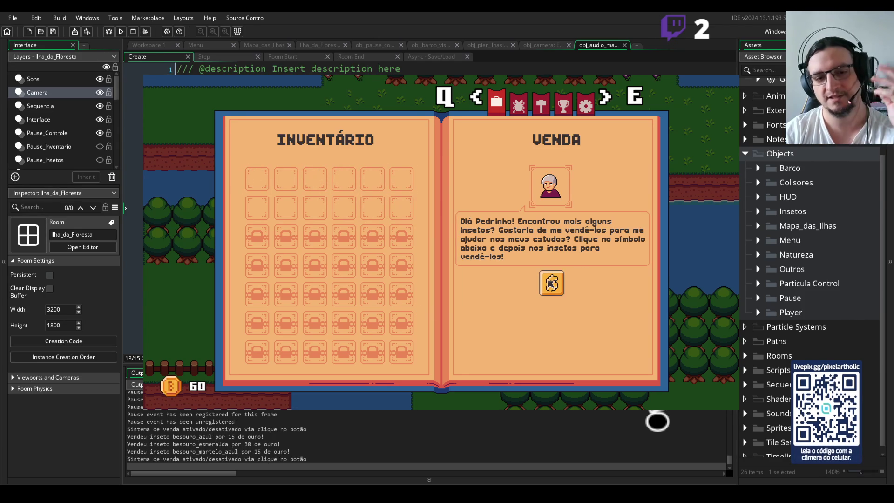
left_click(551, 283)
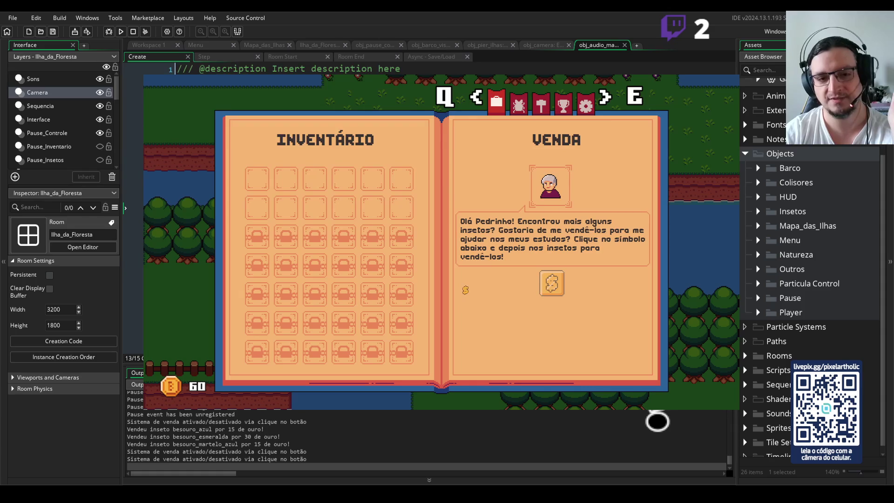
key("Escape")
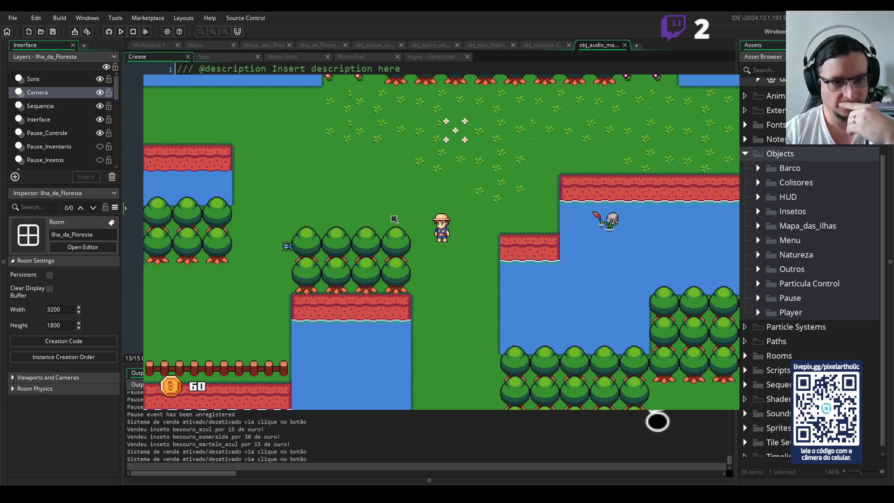
Walk right along the water and tree line, then down past the rock.
key("a")
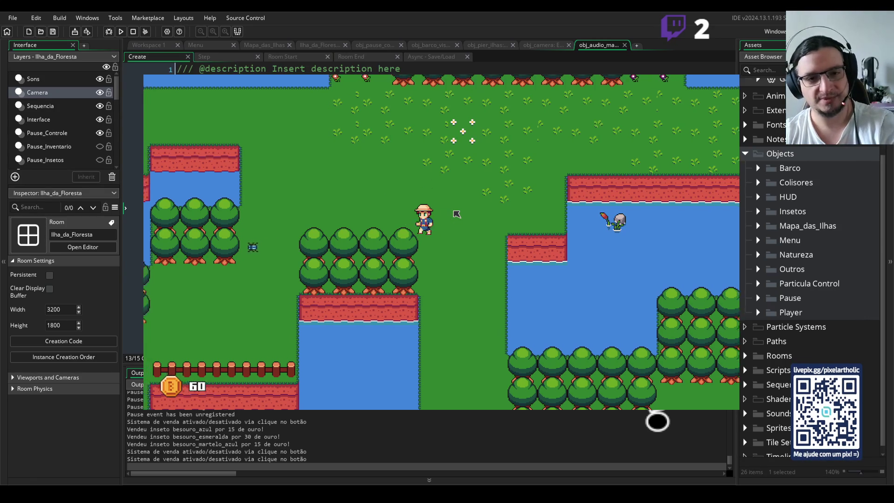
key("d")
key("w")
key("d")
key("w")
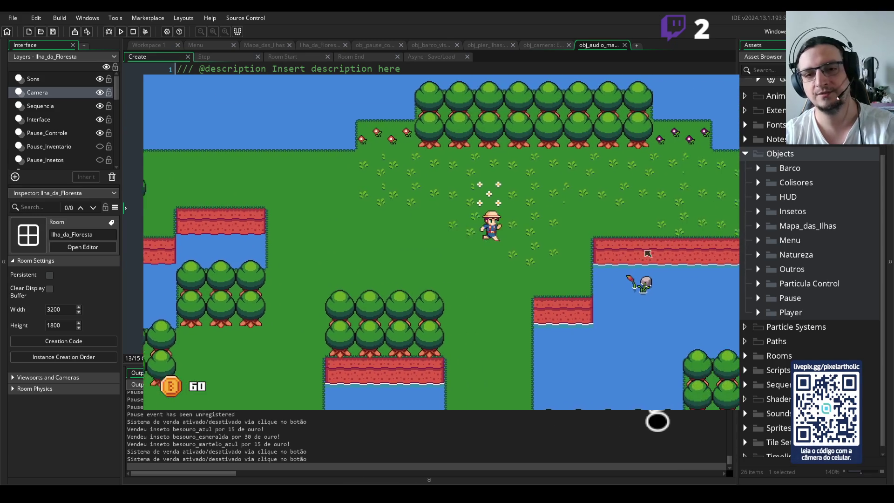
key("d")
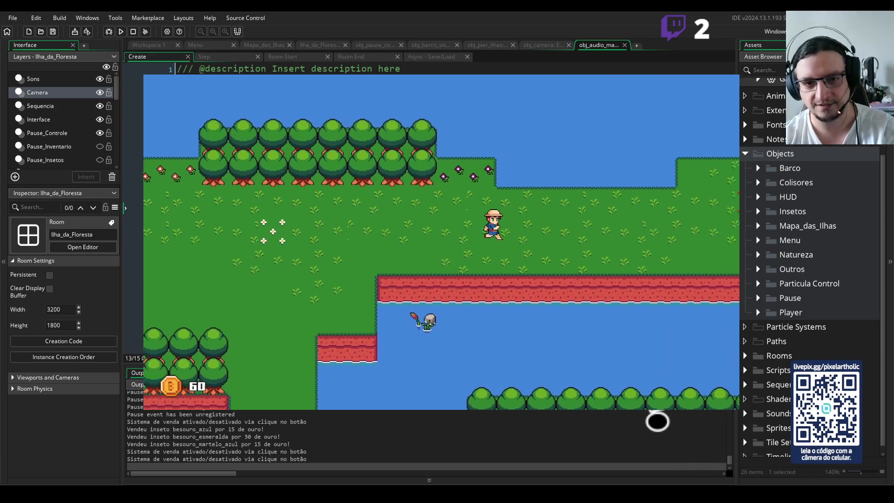
key("d")
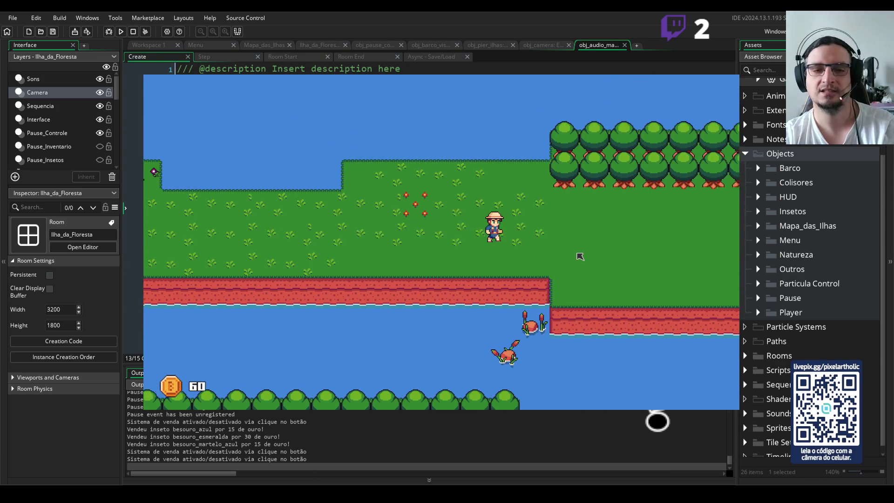
key("d")
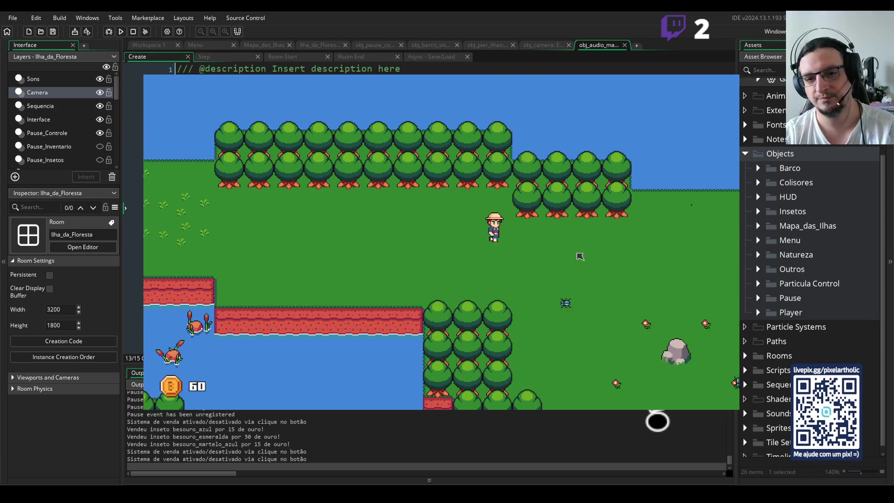
key("s")
key("d")
key("s")
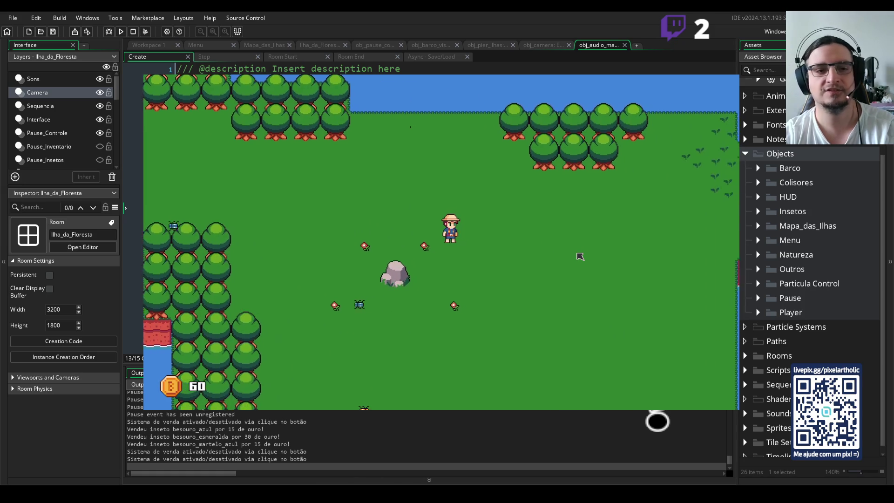
key("d")
key("s")
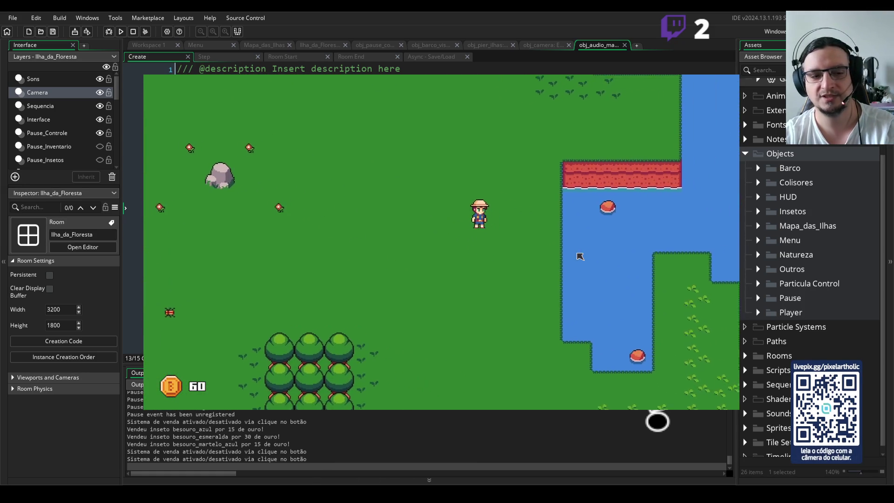
key("d")
key("s")
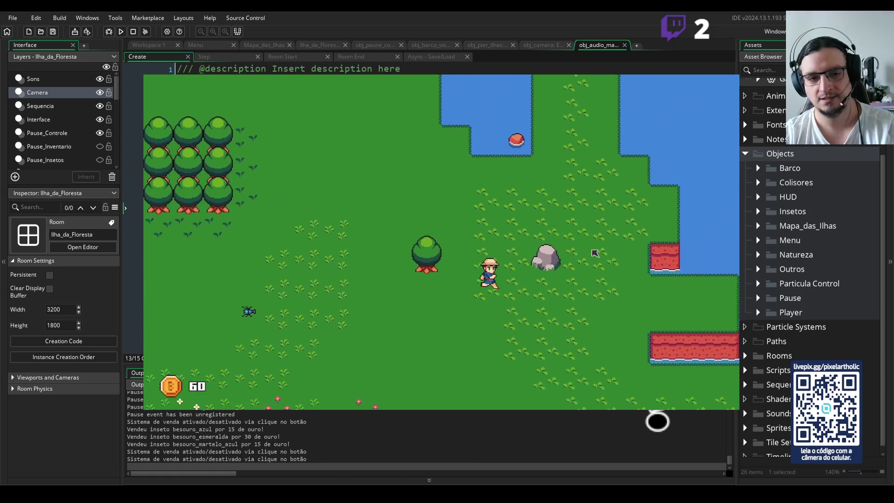
key("d")
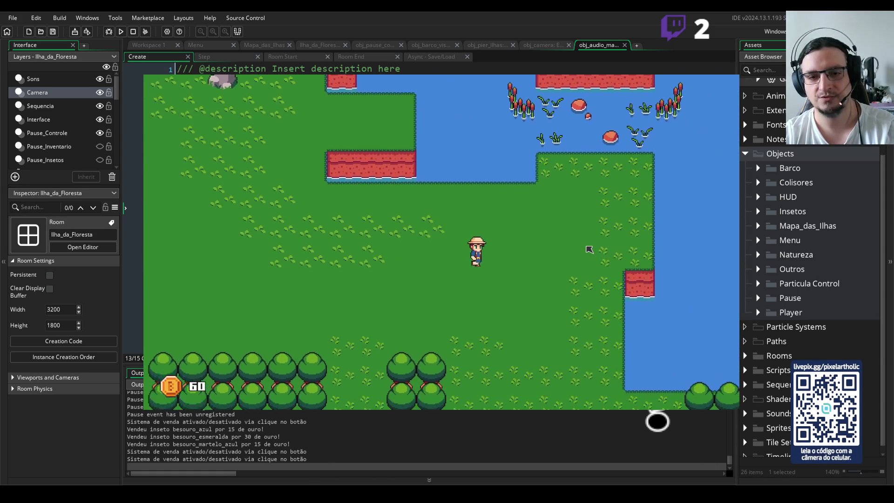
key("s")
Circle around the pond swinging the net, catching a Besouro Lava.
key("s")
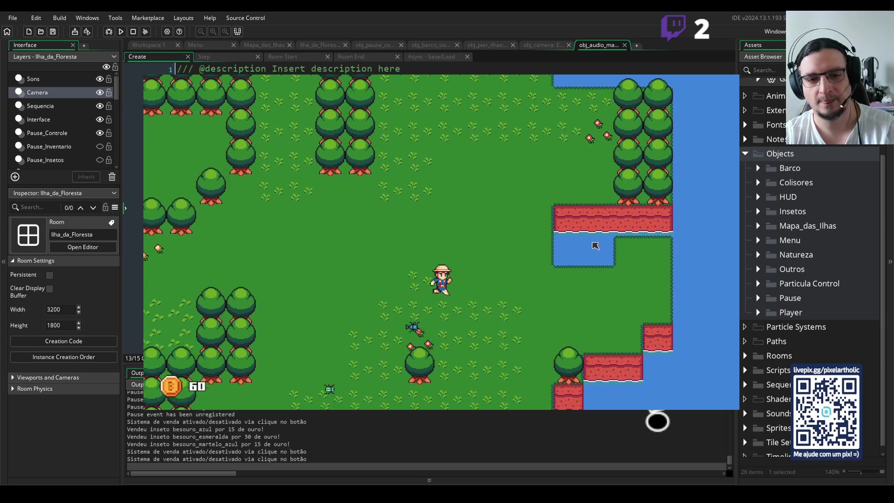
key("a")
key("s")
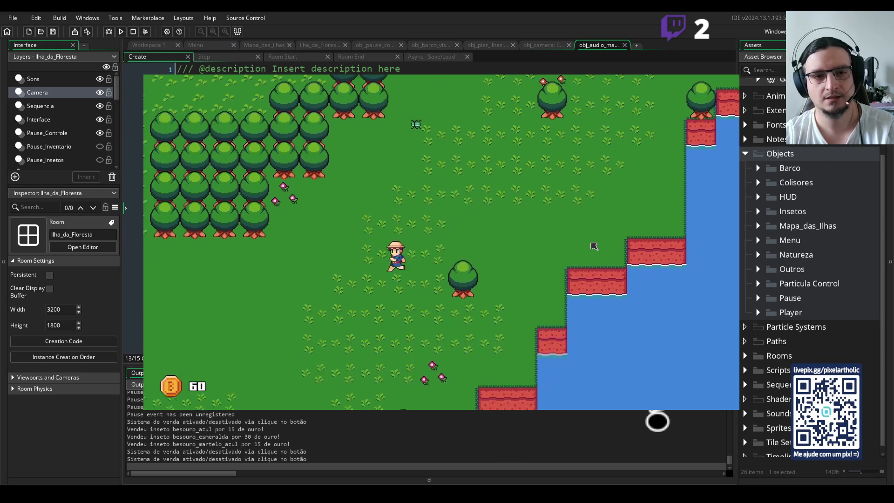
key("a")
key("a")
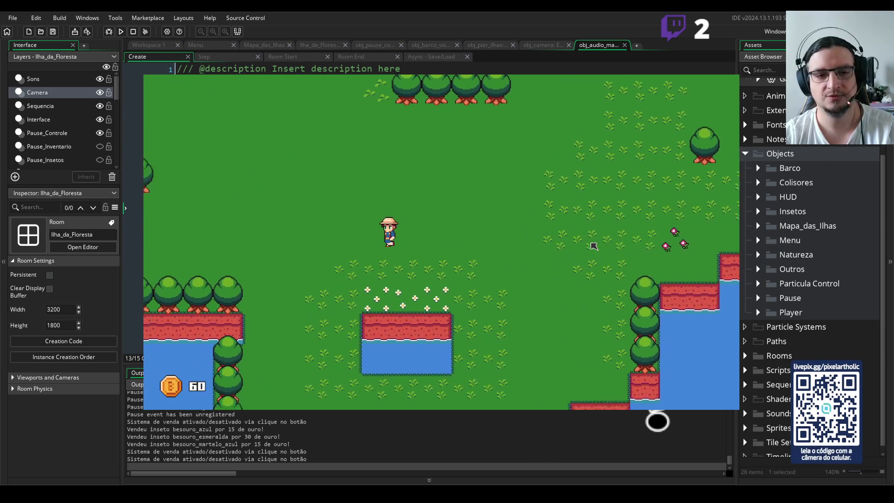
key("w")
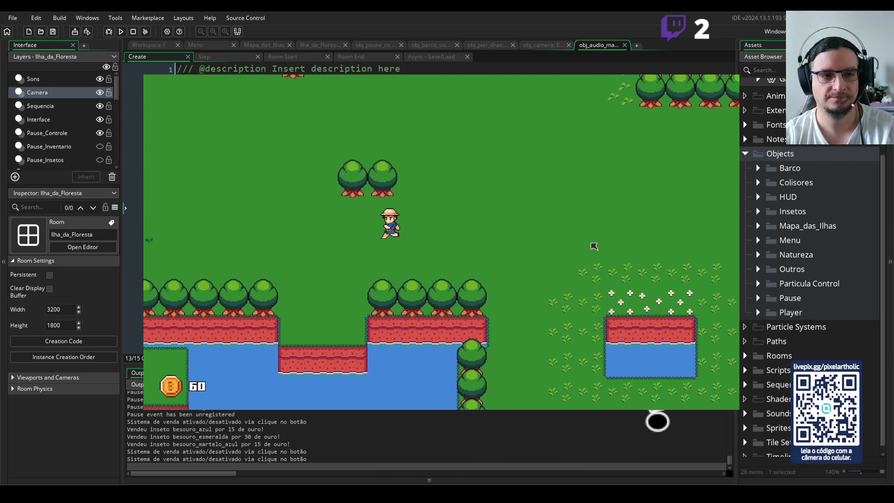
key("a")
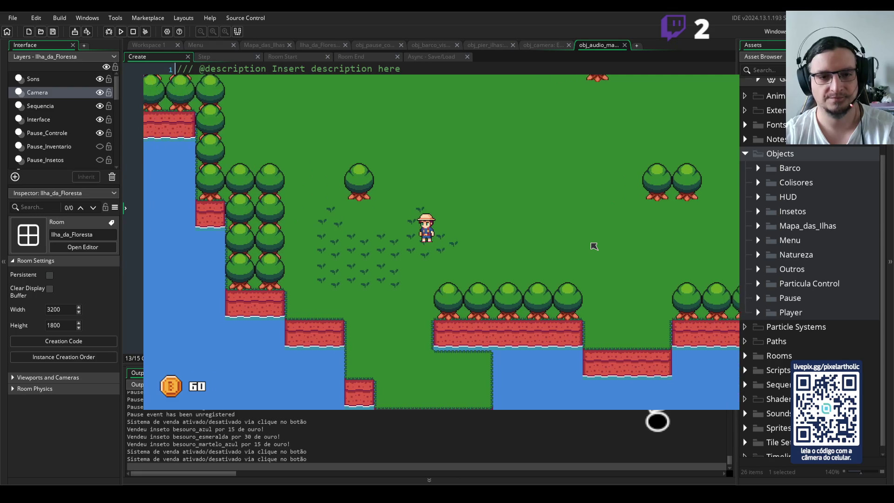
key("s")
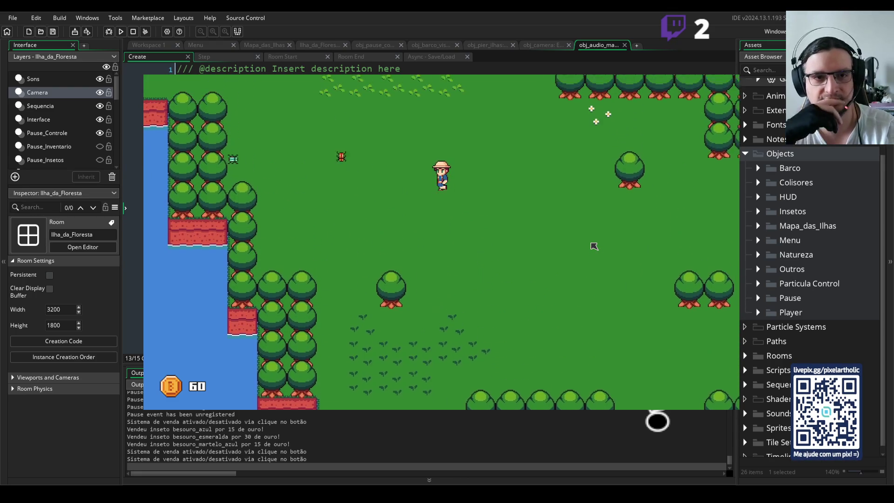
key("w")
key("d")
key("w")
key("a")
key("space")
key("w")
key("d")
key("w")
key("d")
key("space")
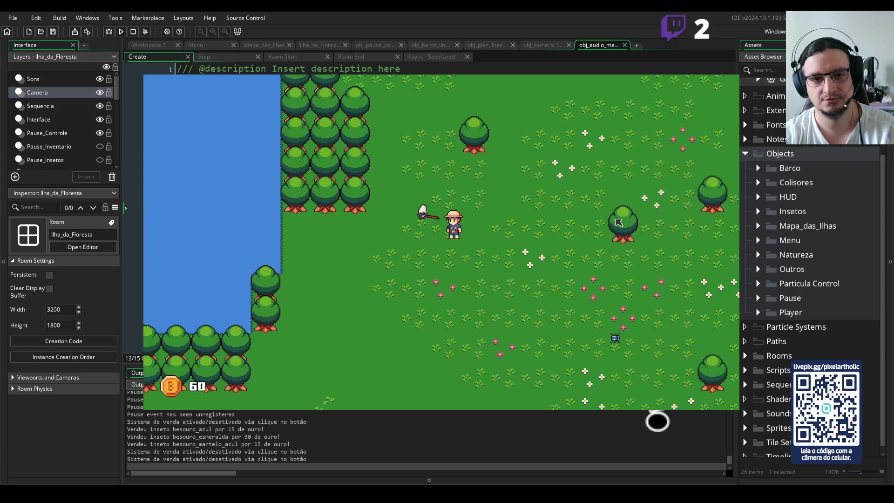
key("d")
key("s")
key("w")
key("a")
key("s")
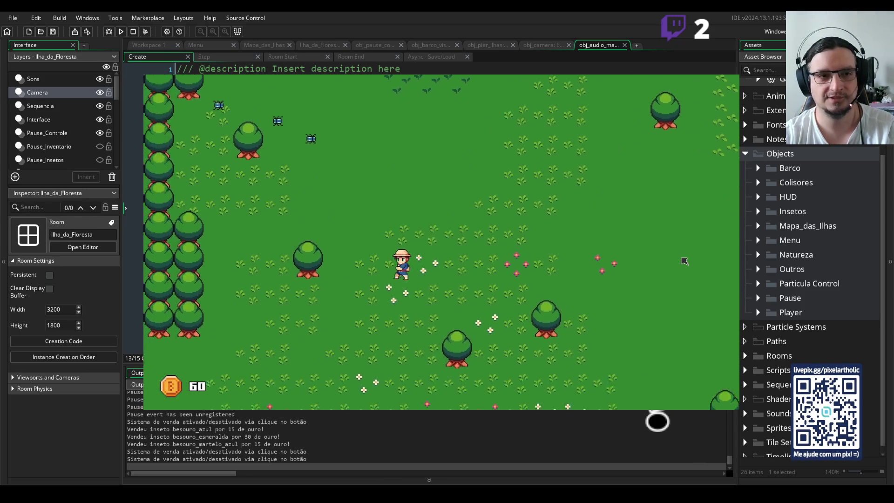
key("a")
key("s")
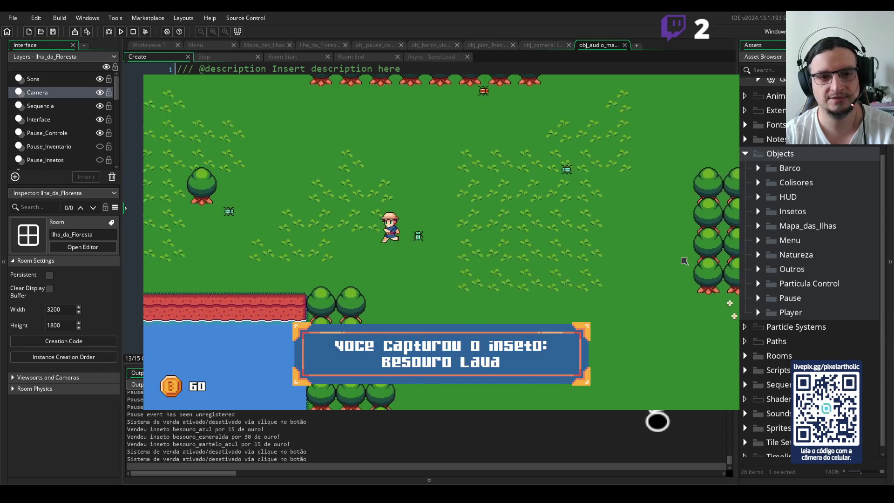
Walk up-left along the cliffs, then down-right across the bridge to the fenced flower island.
key("a")
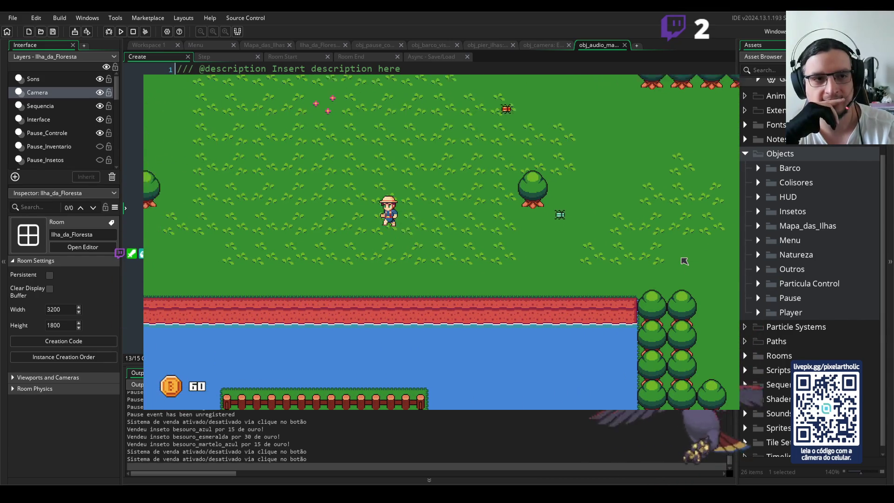
key("w")
key("a")
key("w")
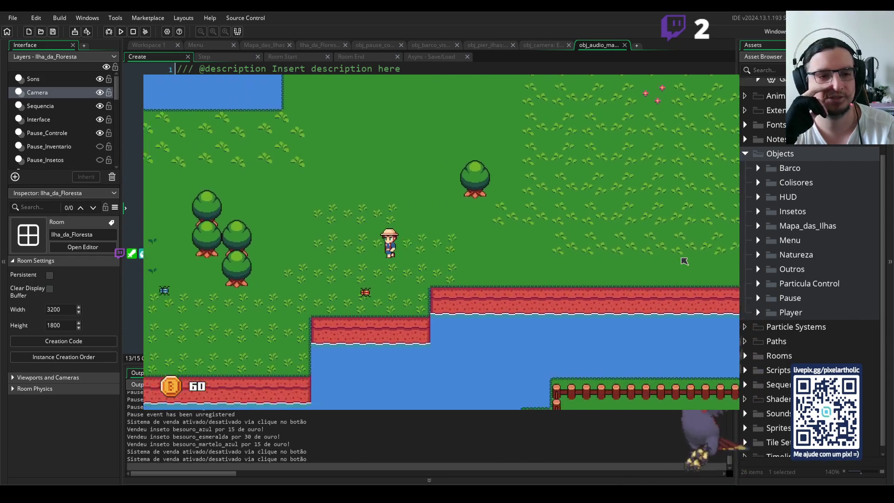
key("a")
key("w")
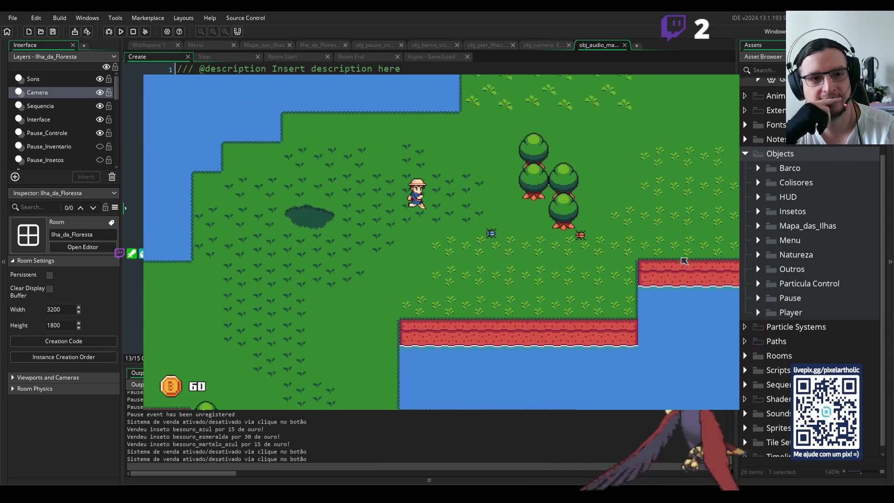
key("a")
key("s")
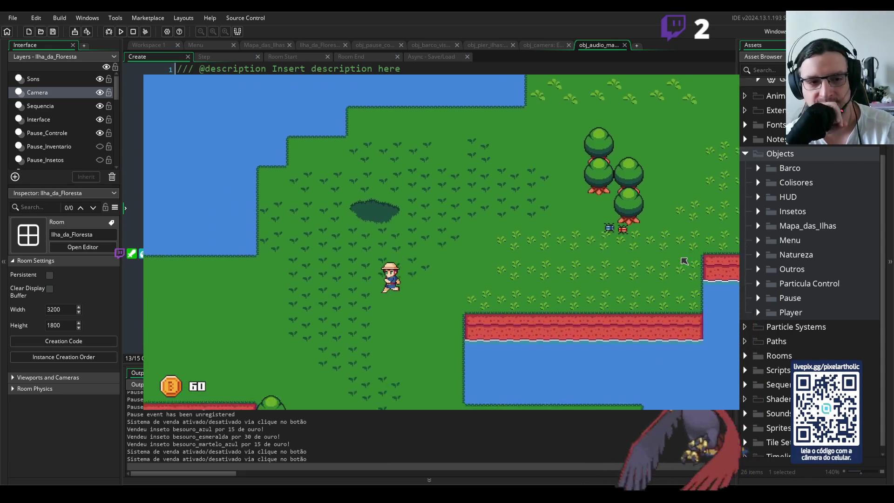
key("s")
key("d")
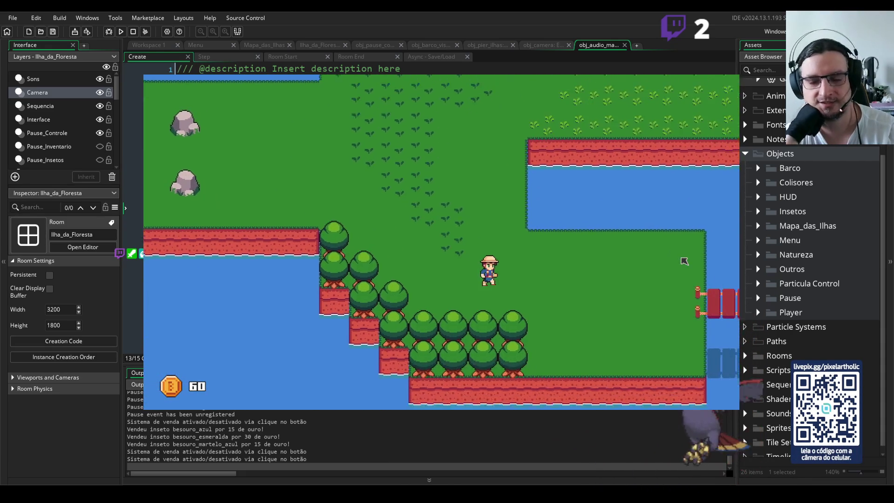
key("d")
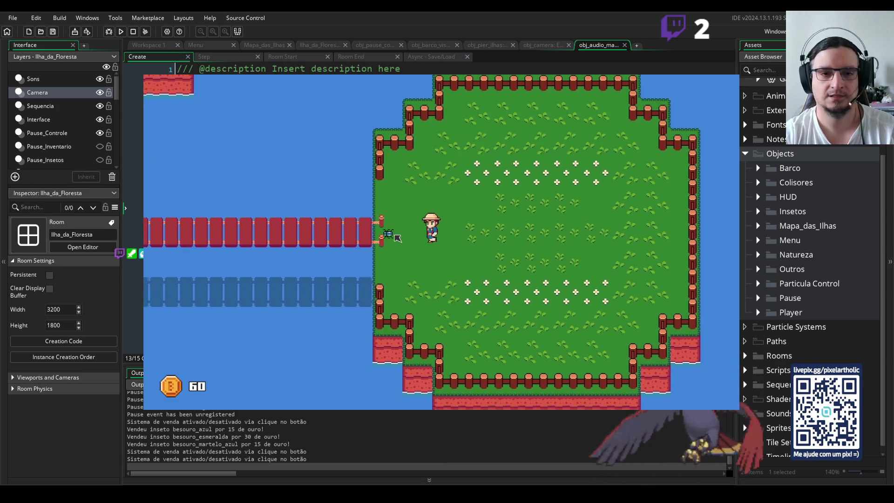
Walk back left over the bridge onto the main island's grass.
key("a")
key("a")
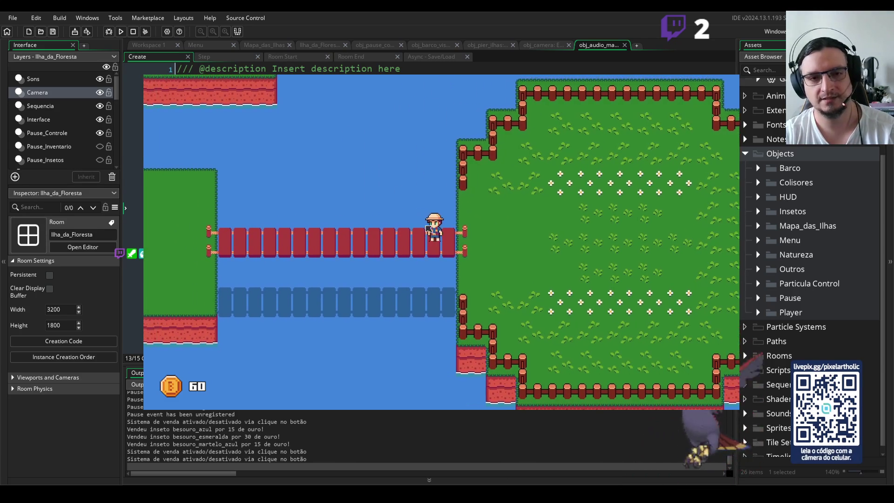
key("a")
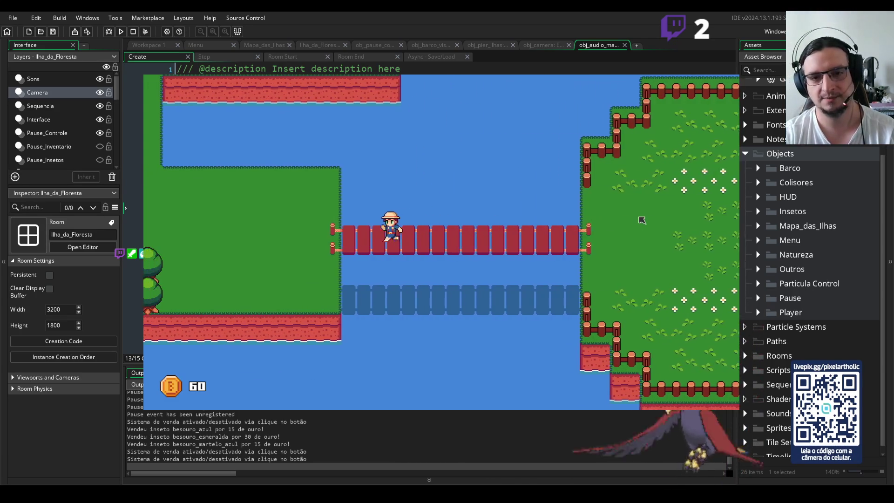
key("w")
key("a")
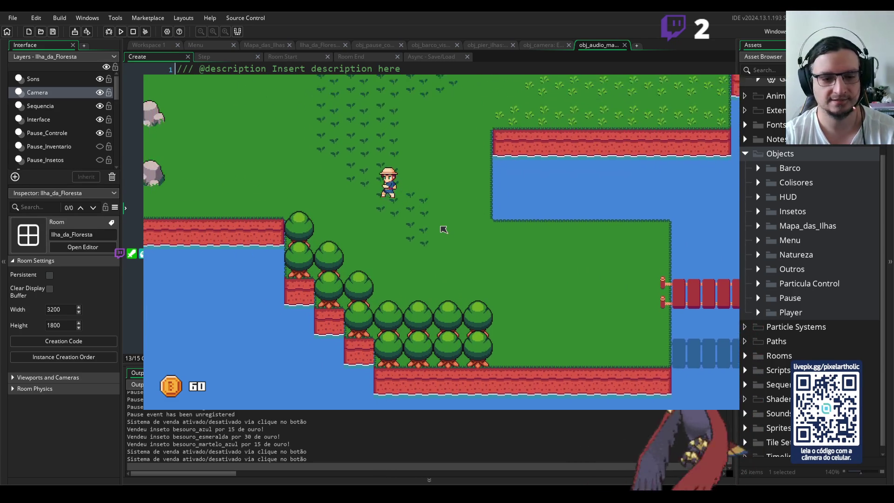
Wander up-right past the lake, then left through the forest to the bare dirt patch.
key("d")
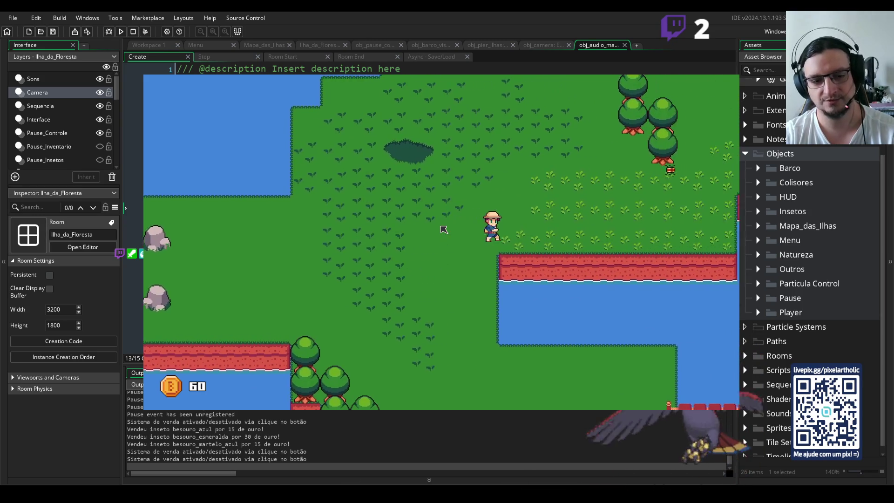
key("w")
key("w")
key("d")
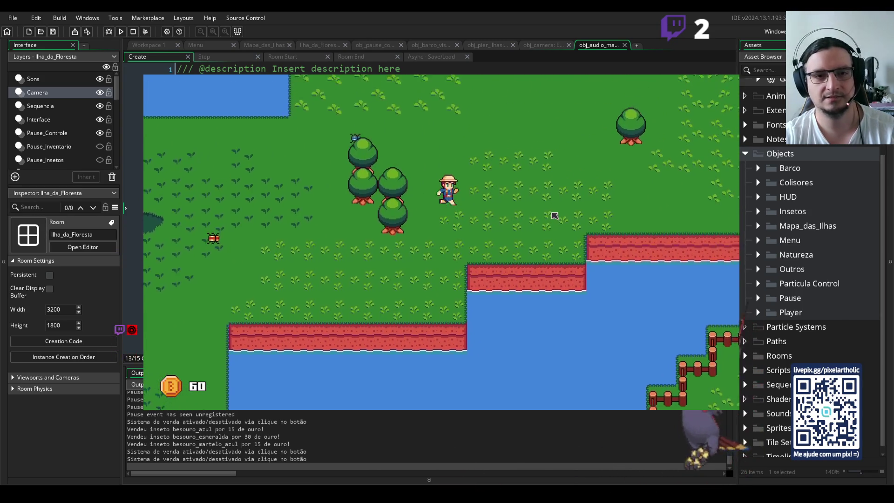
key("d")
key("w")
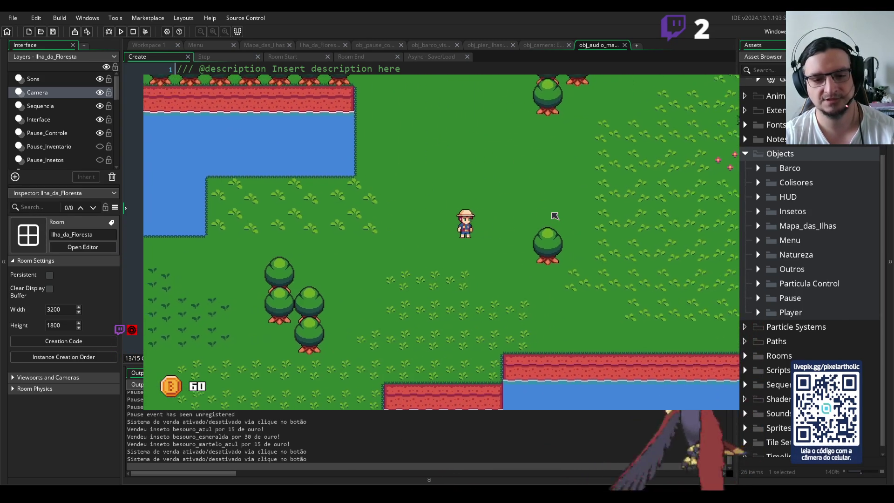
key("d")
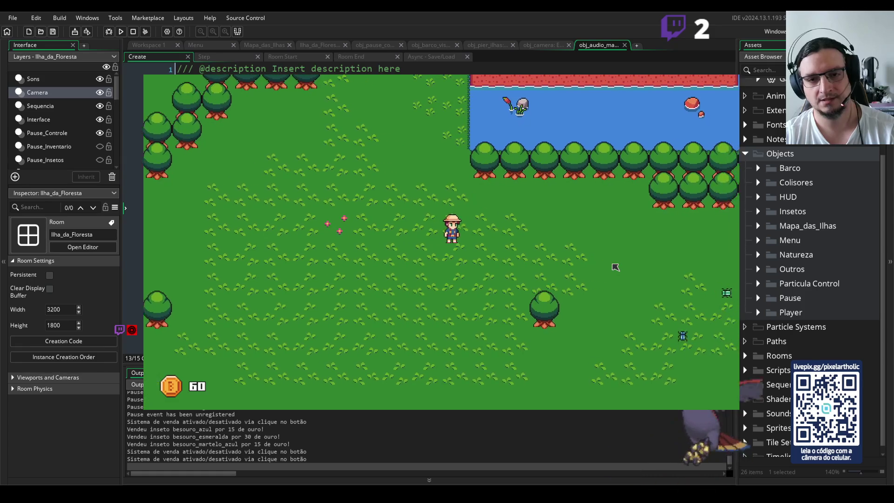
key("w")
key("w")
key("d")
key("w")
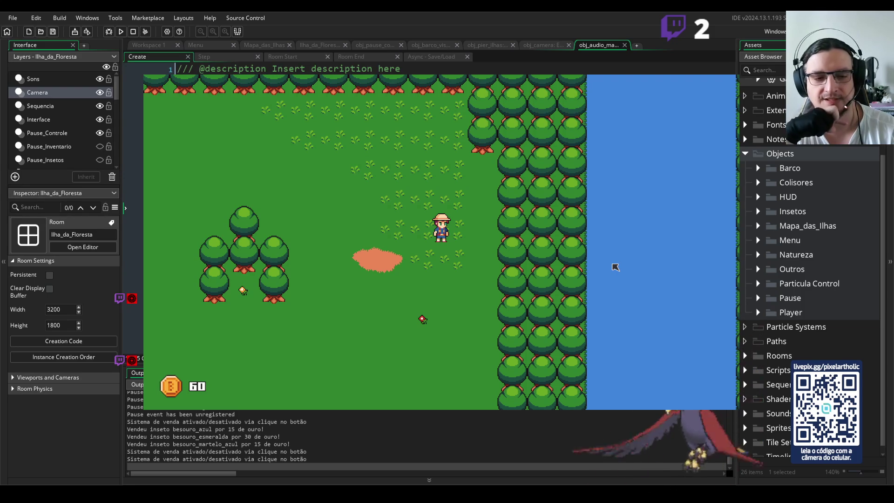
key("w")
key("a")
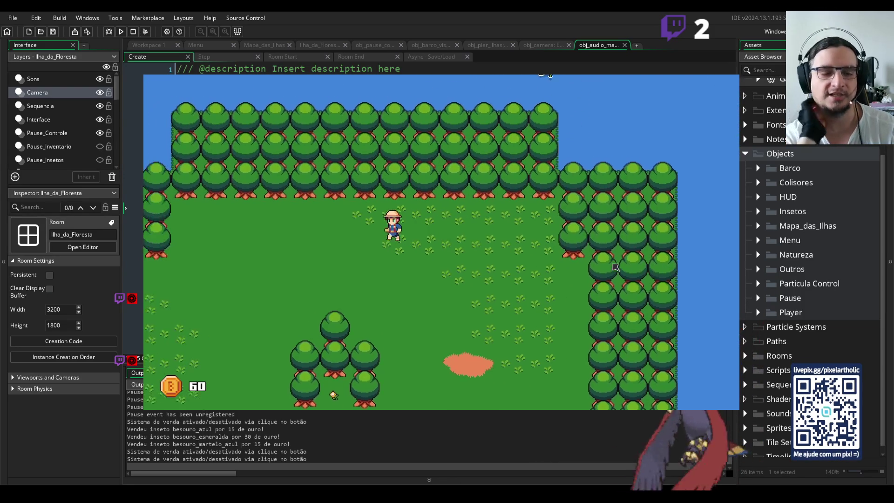
key("s")
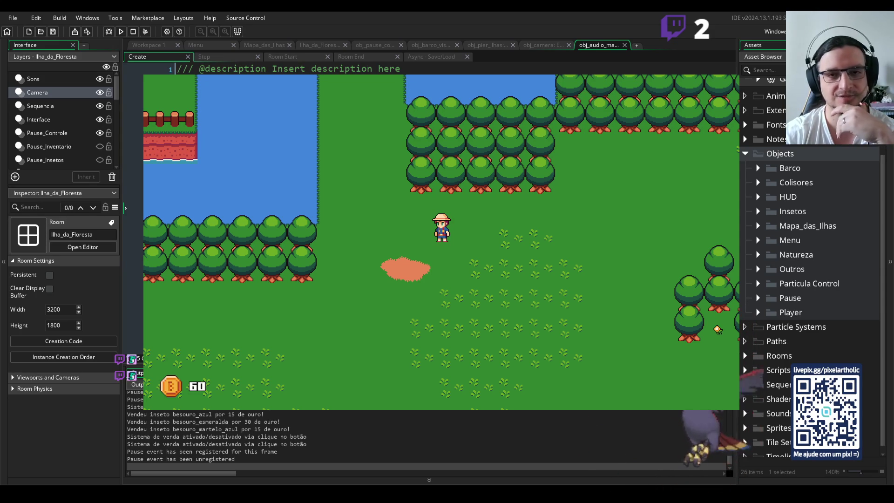
left_click(473, 261)
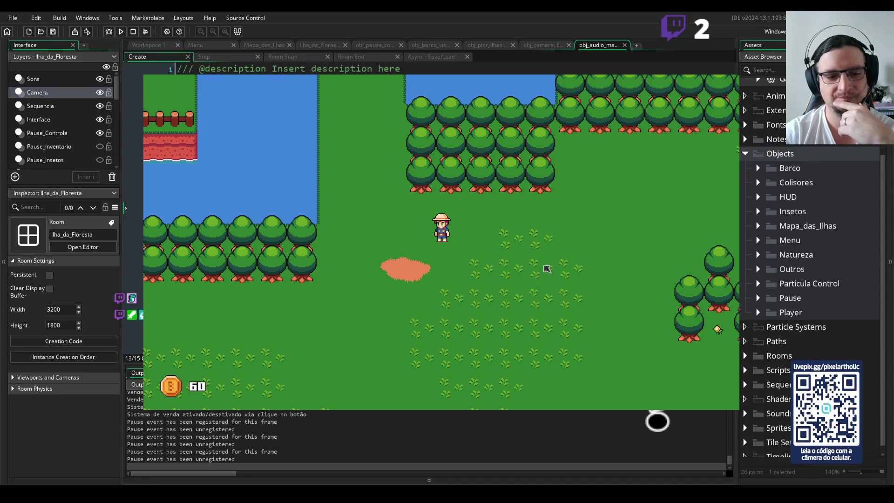
key("Right")
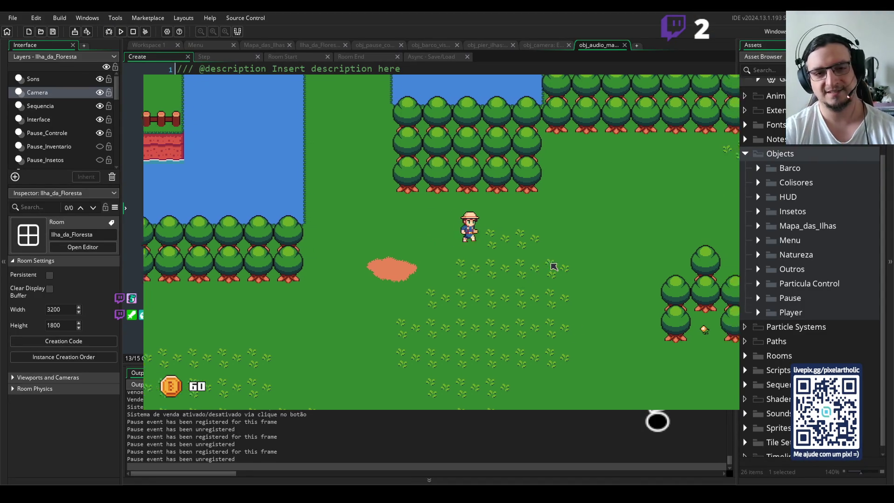
Roam the meadow toward the dirt patch, swinging the net once along the way.
key("Down")
key("Down")
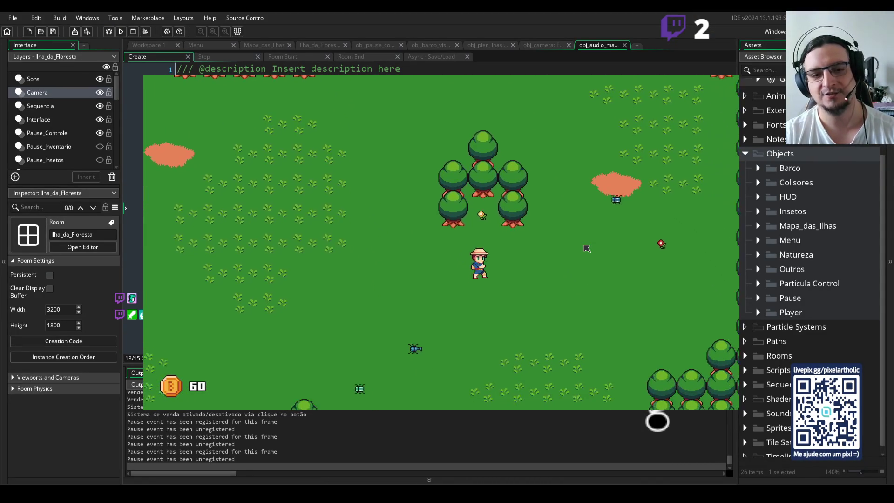
key("space")
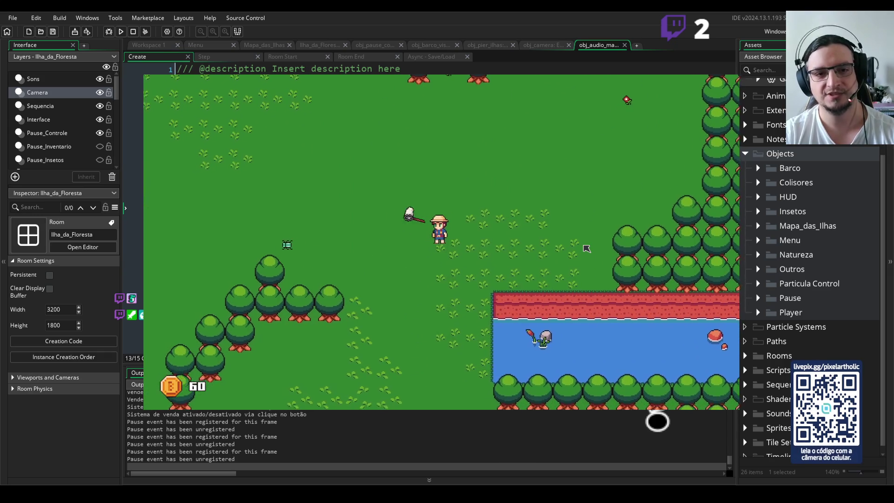
key("Right")
key("Up")
key("Left")
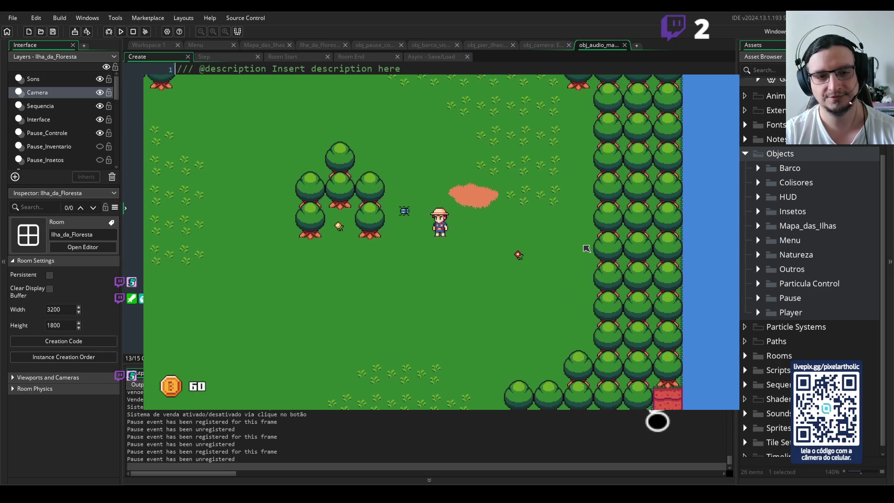
key("Right")
key("Up")
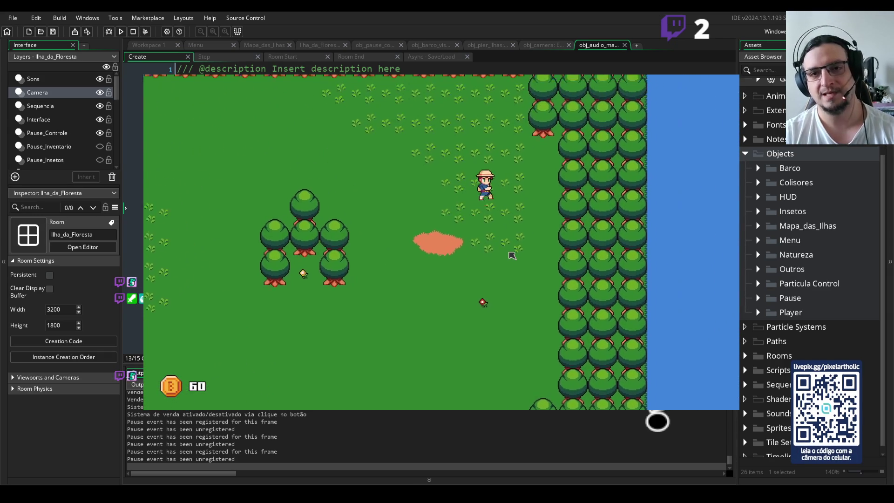
key("Down")
Walk the hunter down past the river, then up and right toward the lake.
key("Down")
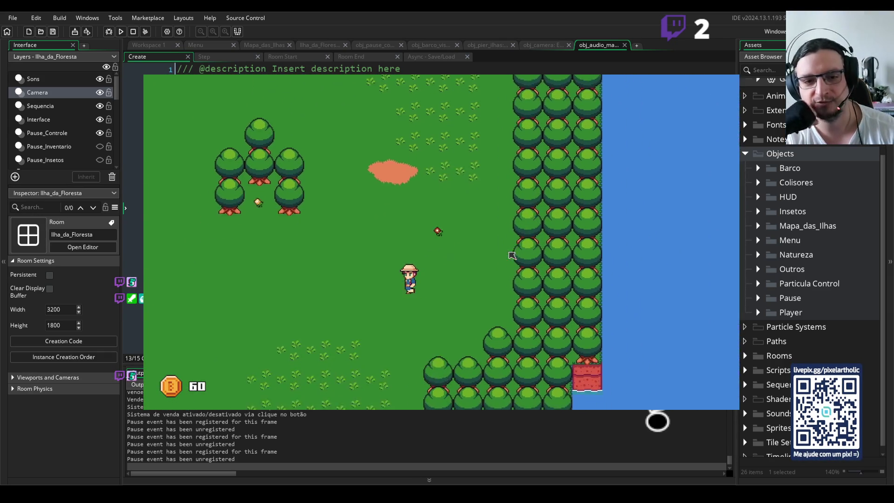
key("Left")
key("Down")
key("Right")
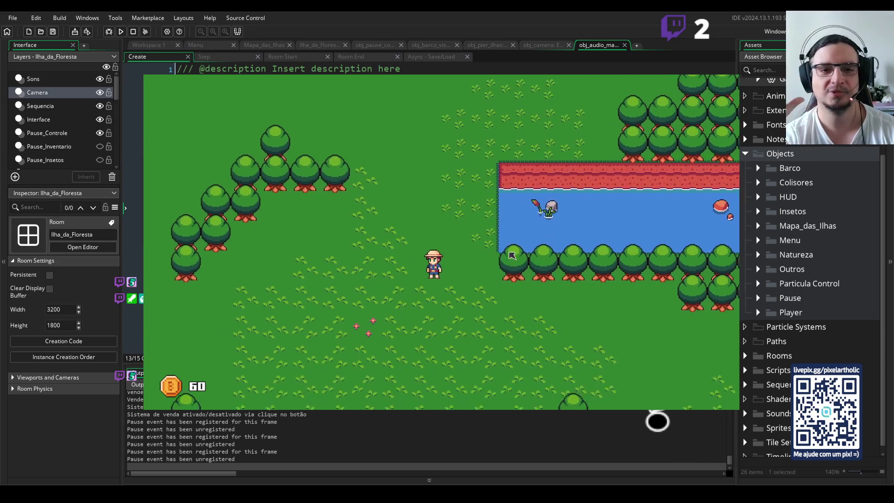
key("Down")
key("Right")
key("Right")
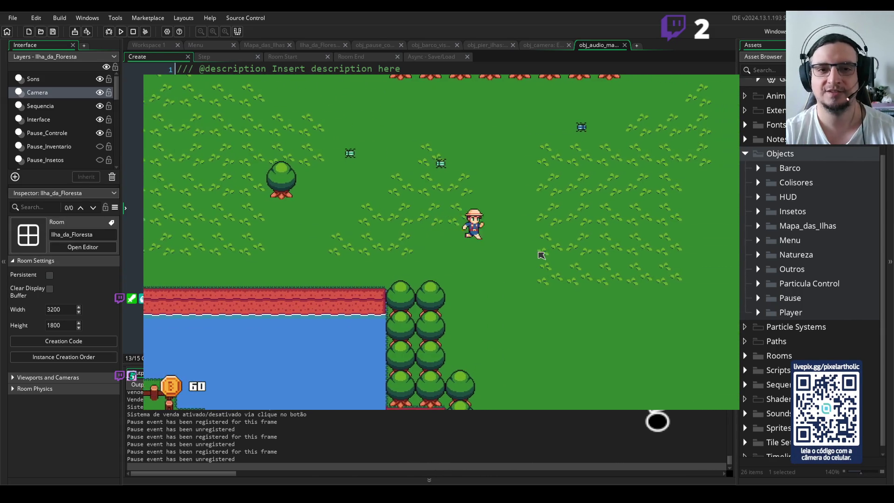
key("Up")
key("Up")
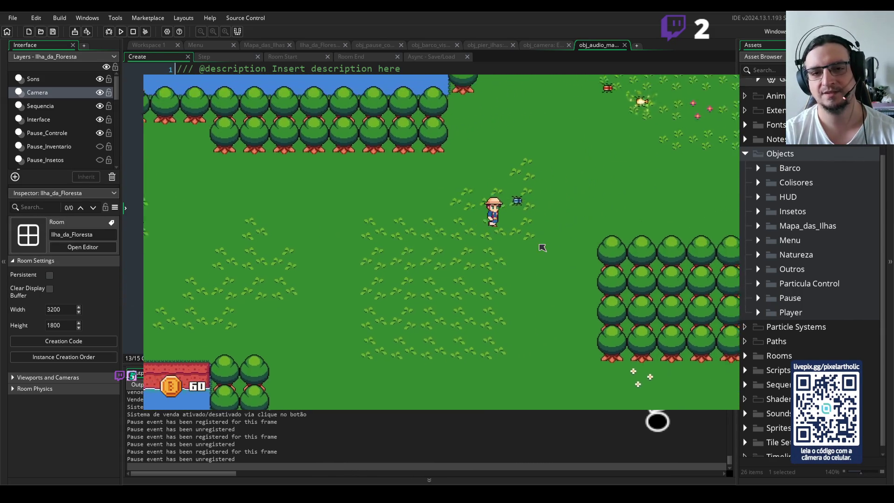
key("Right")
key("Up")
key("Right")
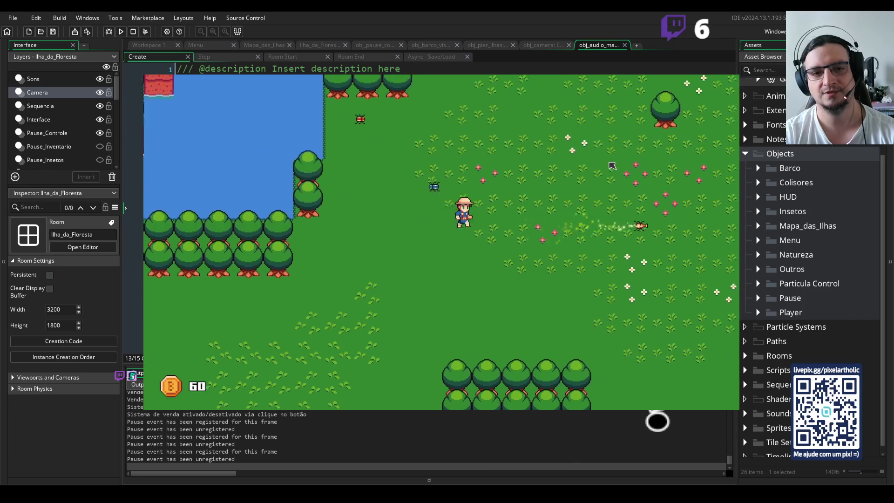
key("Right")
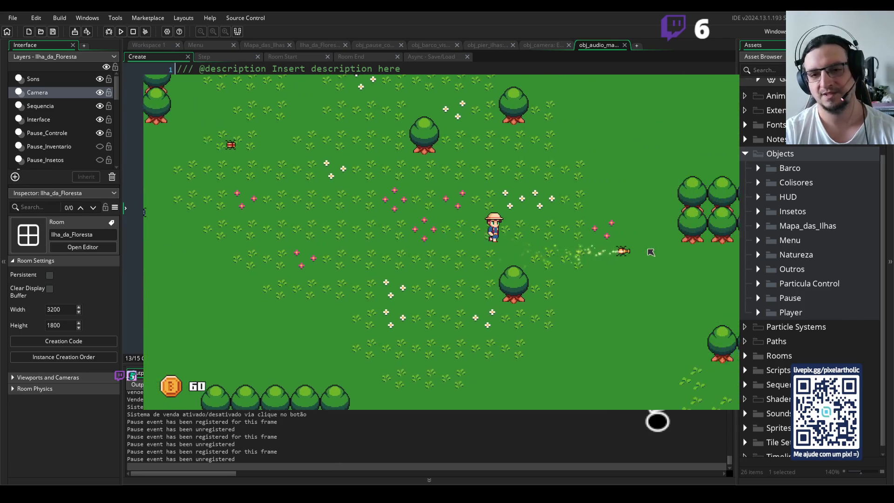
key("Down")
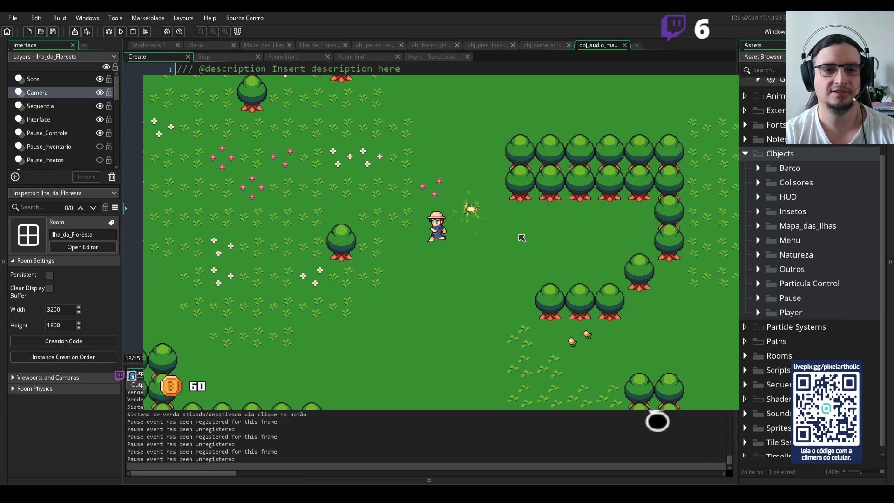
Net the Besouro Martelo Dourado, then walk up and right past the capture banner.
key("Left")
key("space")
key("w")
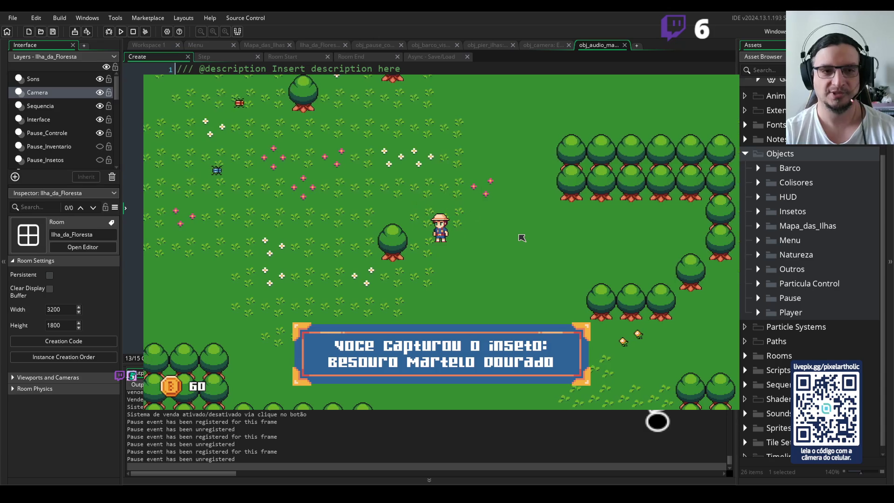
key("d")
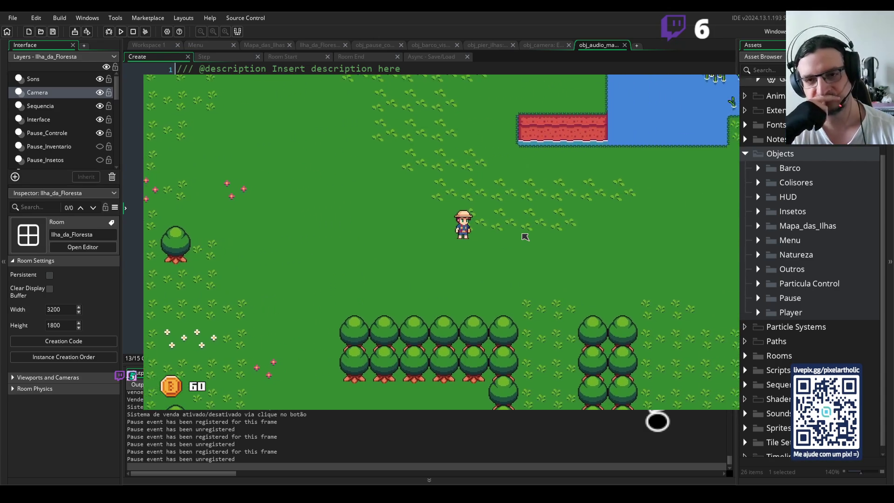
Walk the hunter across the grass to the lake's shoreline.
key("d")
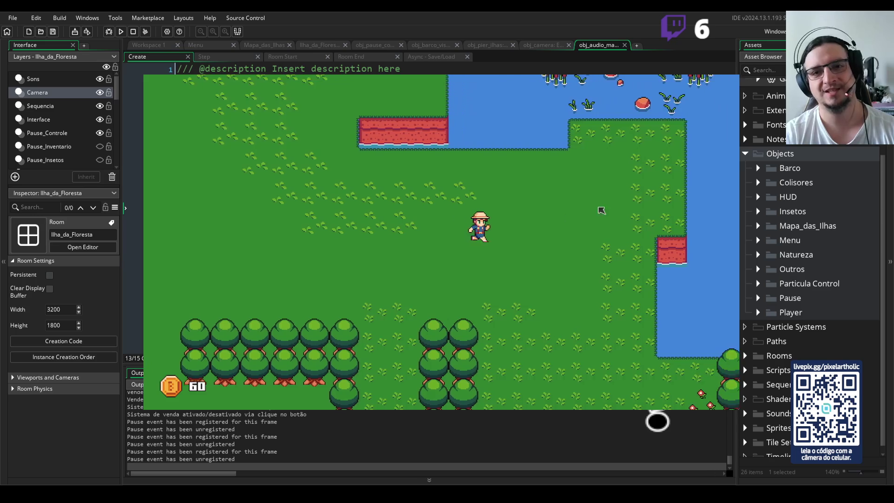
key("w")
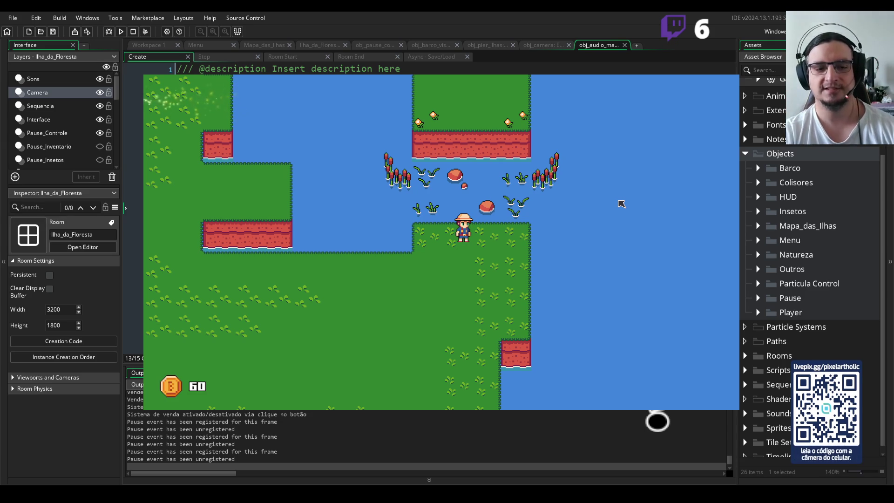
key("Left")
key("Down")
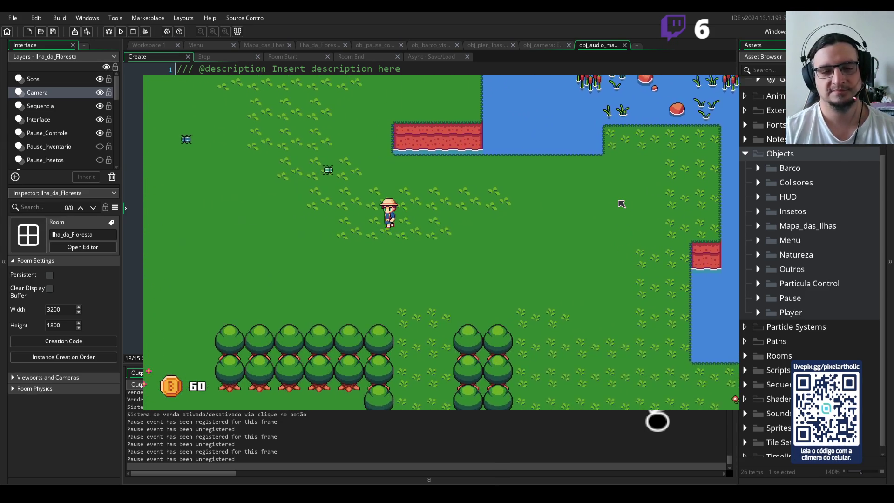
key("Up")
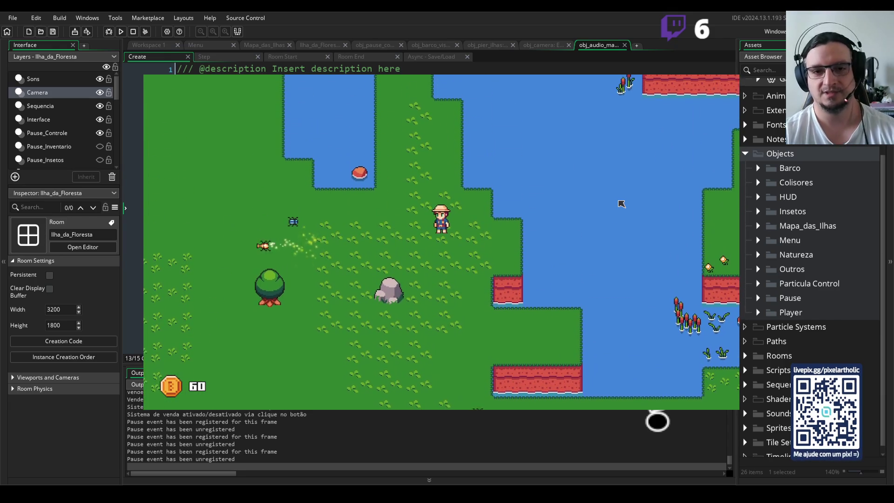
key("Right")
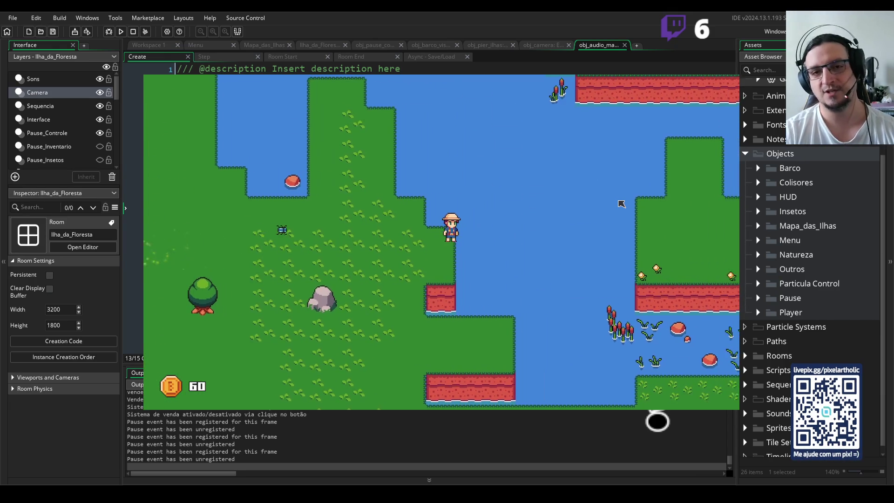
Open the inventory book and drag the orange beetle into row one, slot three.
key("i")
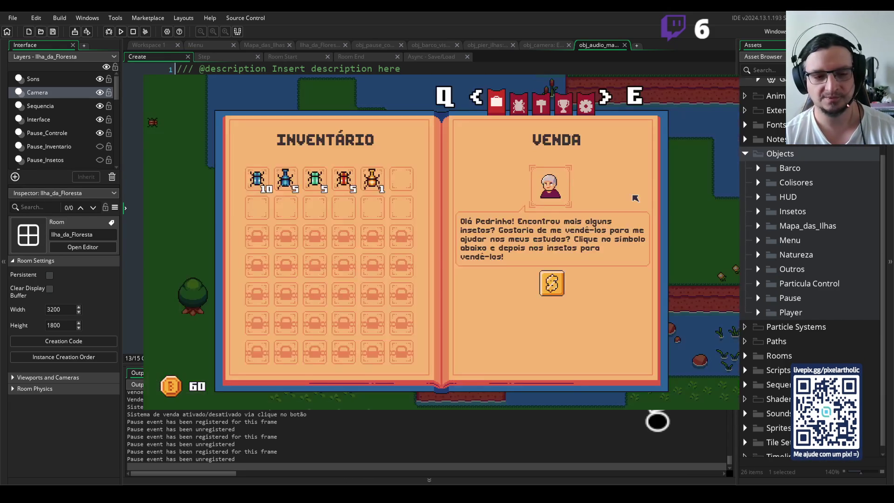
key("i")
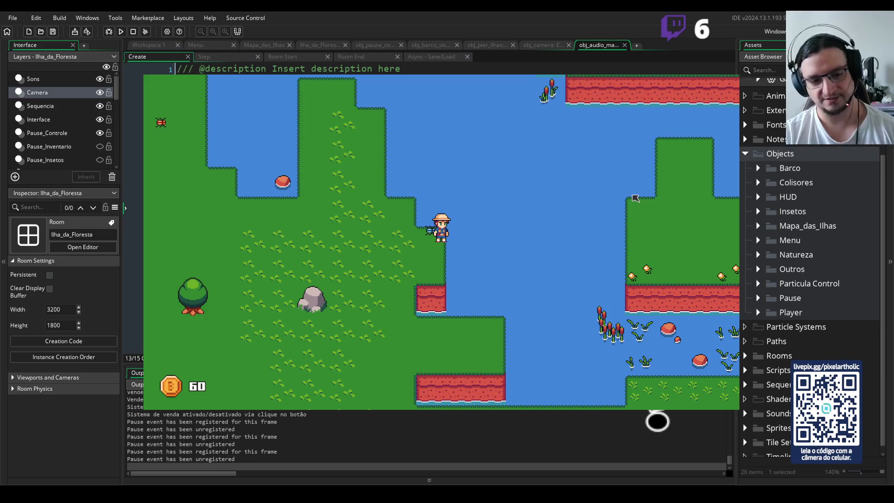
key("i")
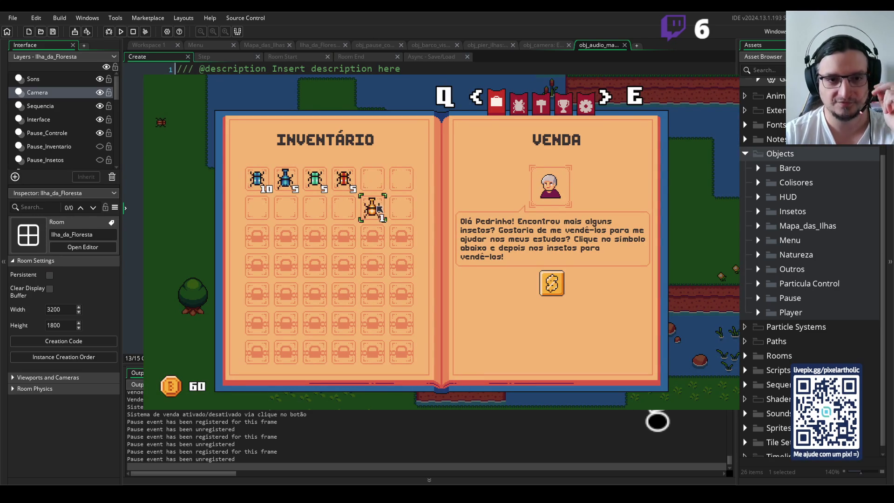
mouse_move(376, 181)
left_mouse_down()
mouse_move(343, 208)
mouse_move(257, 208)
left_mouse_up()
left_click_drag(343, 212, 315, 179)
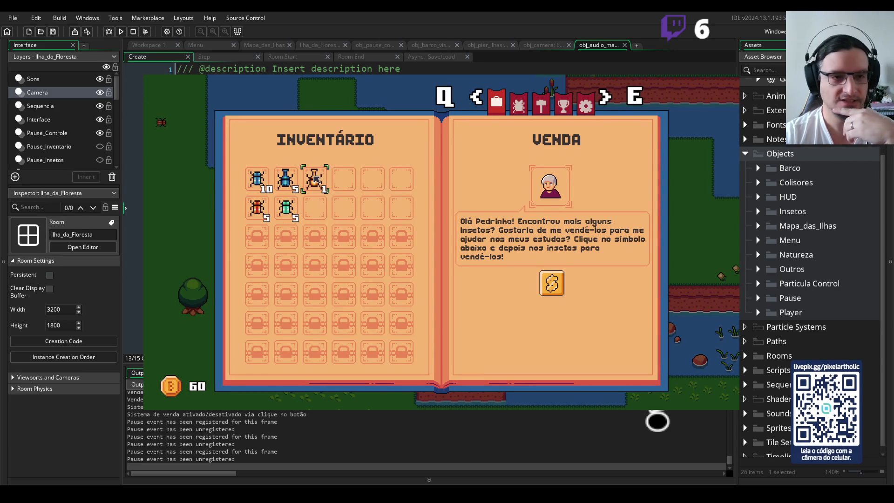
Sell all five beetle stacks, including the golden hammer beetle, raising gold to 385.
left_click(544, 285)
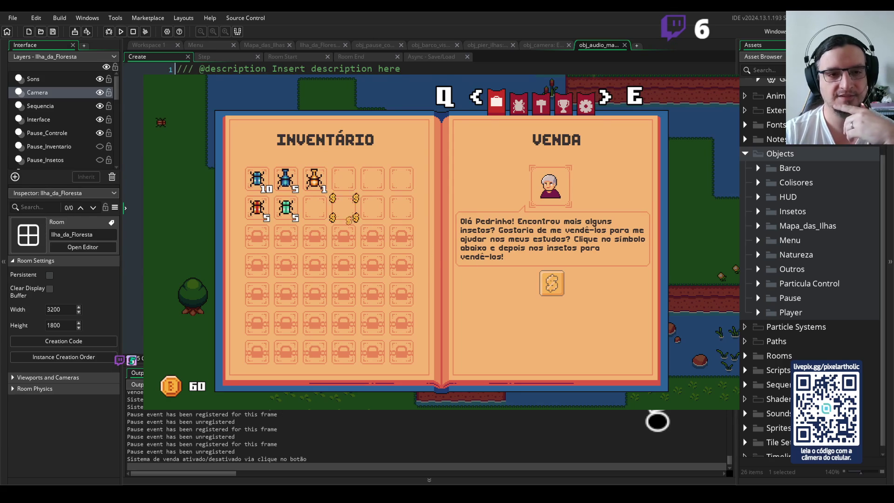
left_click(257, 180)
left_click(257, 208)
left_click(286, 208)
left_click(286, 180)
left_click(315, 179)
left_click(315, 180)
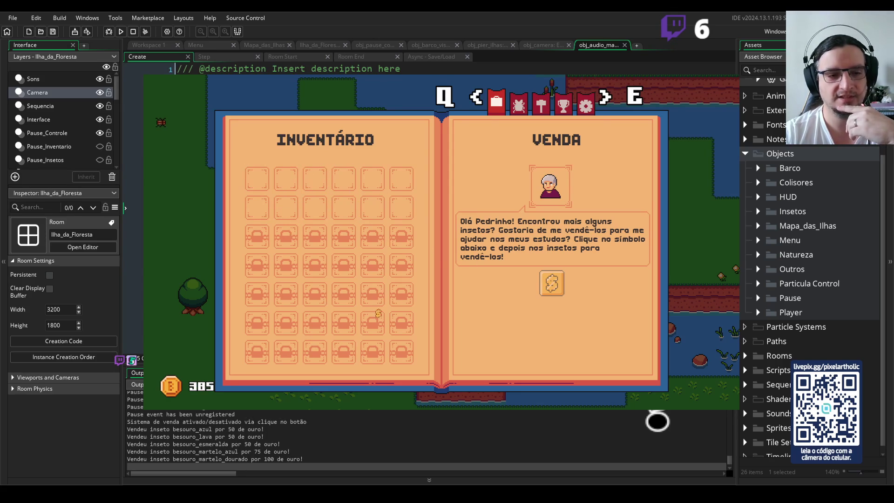
left_click(552, 283)
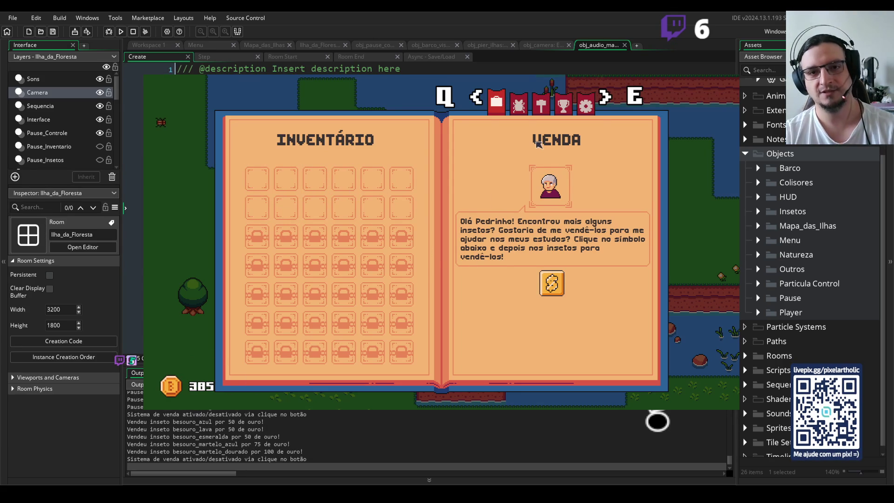
left_click(518, 103)
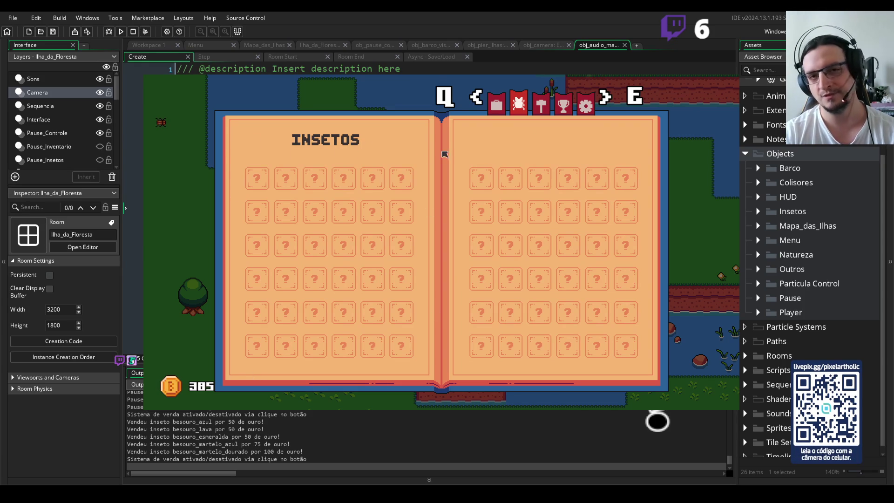
Flip the book with Q and E from the Insetos collection to the empty Melhorias page.
key("q")
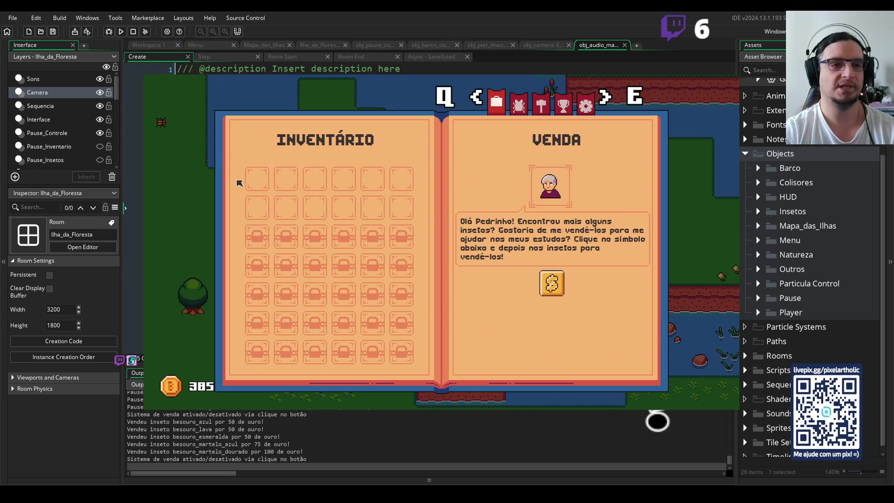
key("e")
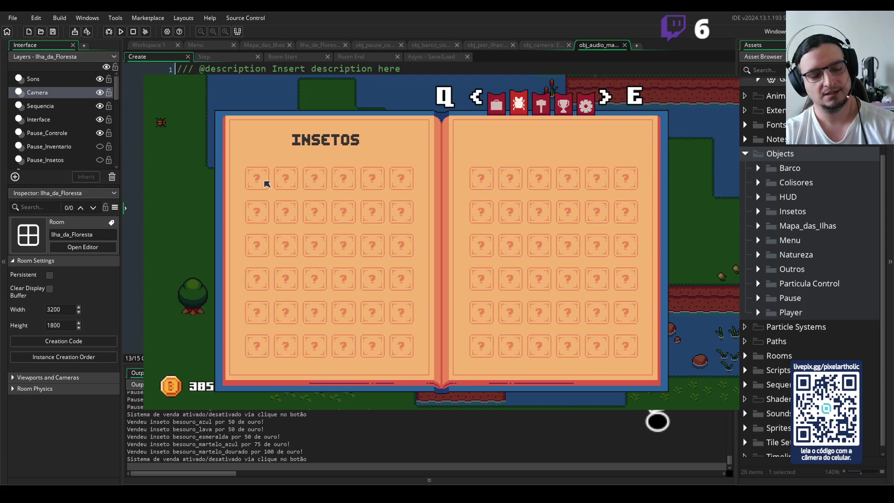
key("e")
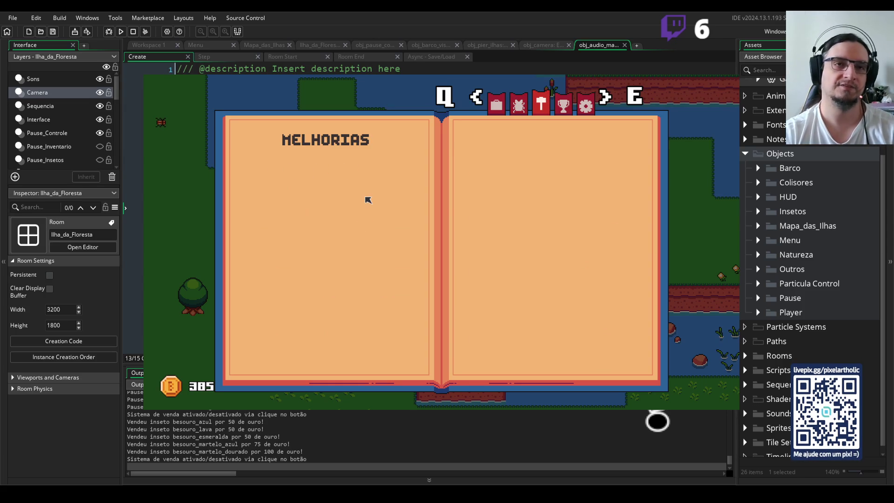
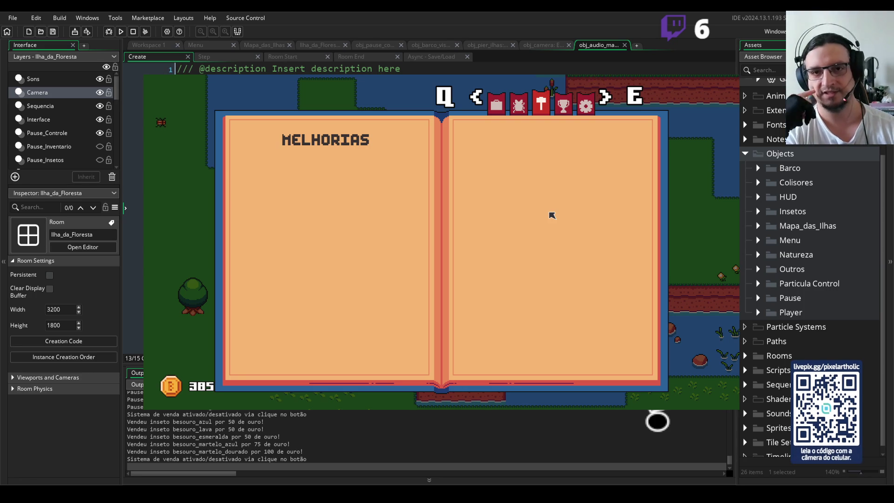
Page the pause book between CONQUISTAS and OPÇÕES, then lower VOLUME GERAL by one notch.
key("e")
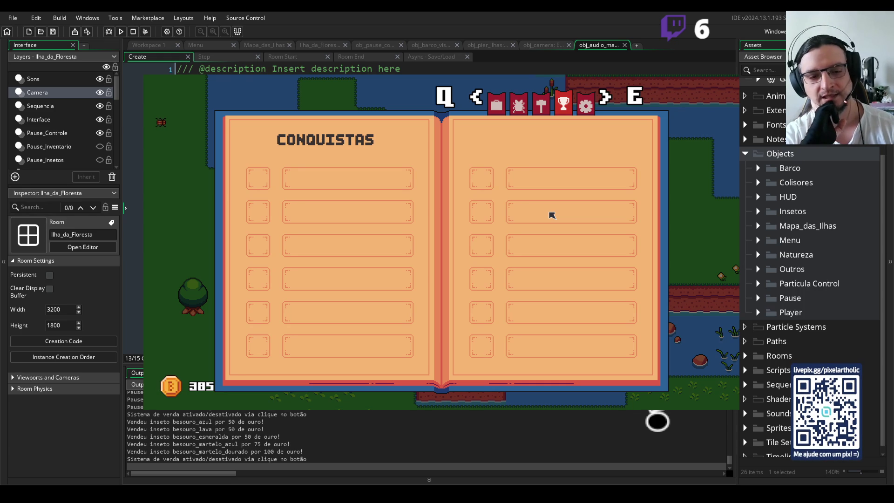
key("e")
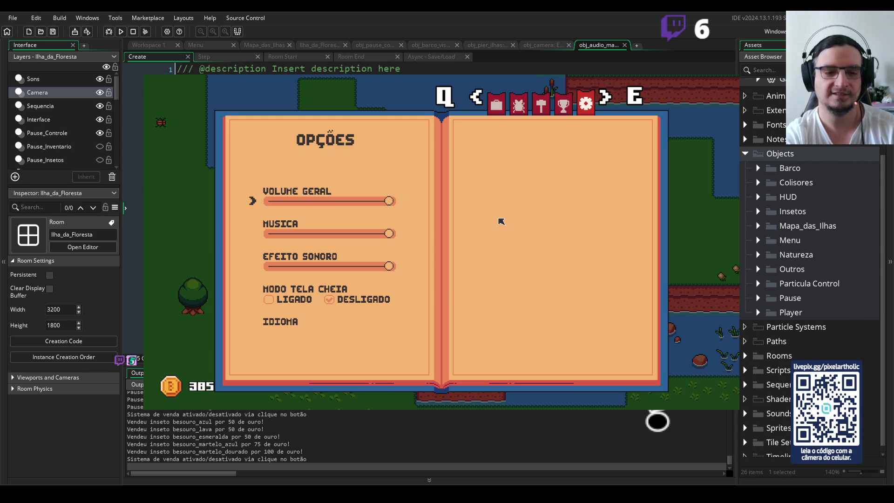
key("q")
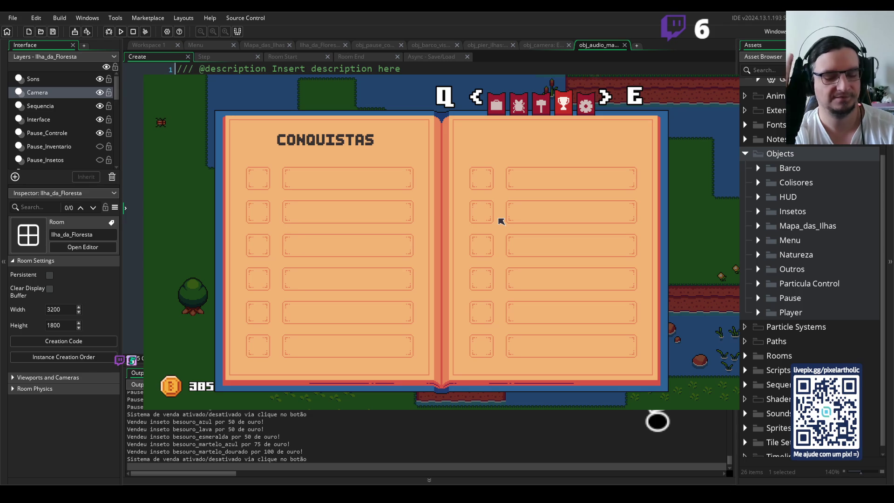
key("e")
key("e")
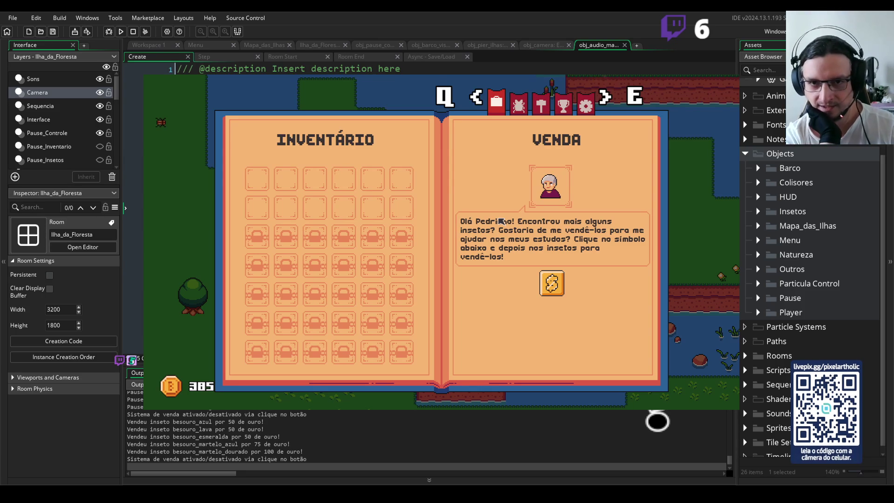
key("q")
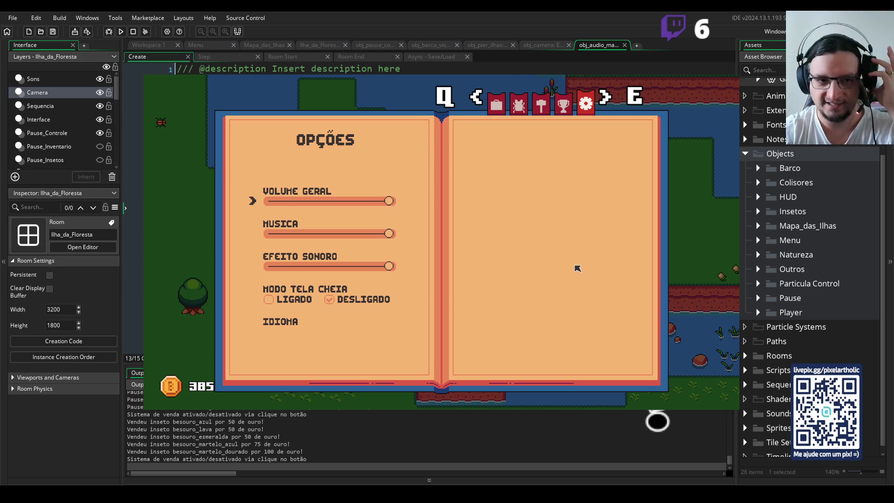
key("Left")
key("Left")
Return to OPÇÕES, raise VOLUME GERAL again, and test the MUSICA slider before leaving it at maximum.
key("q")
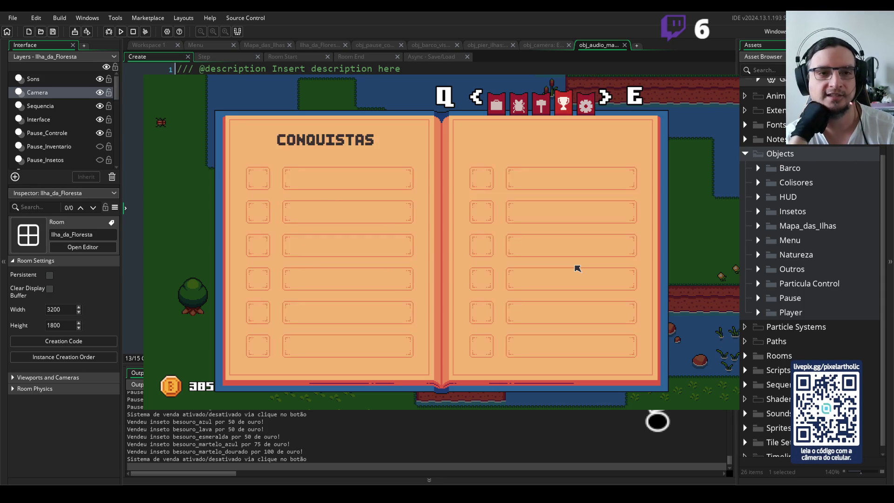
key("q")
key("q")
key("q")
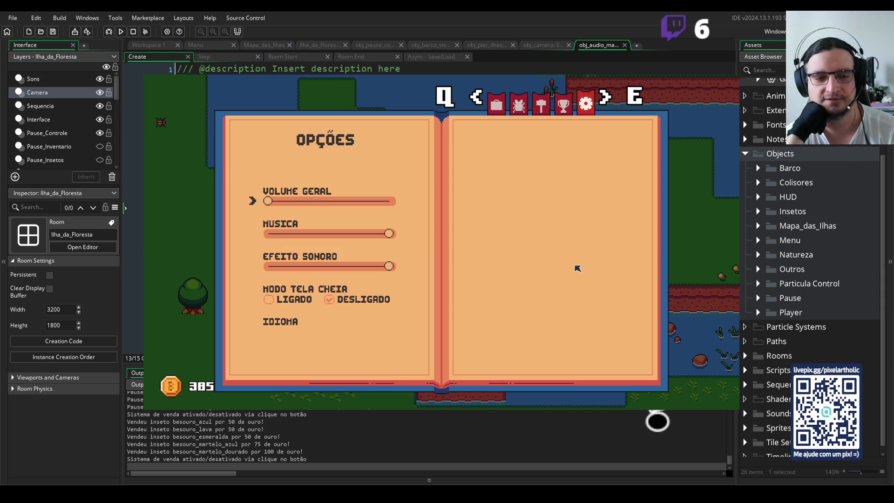
key("Right")
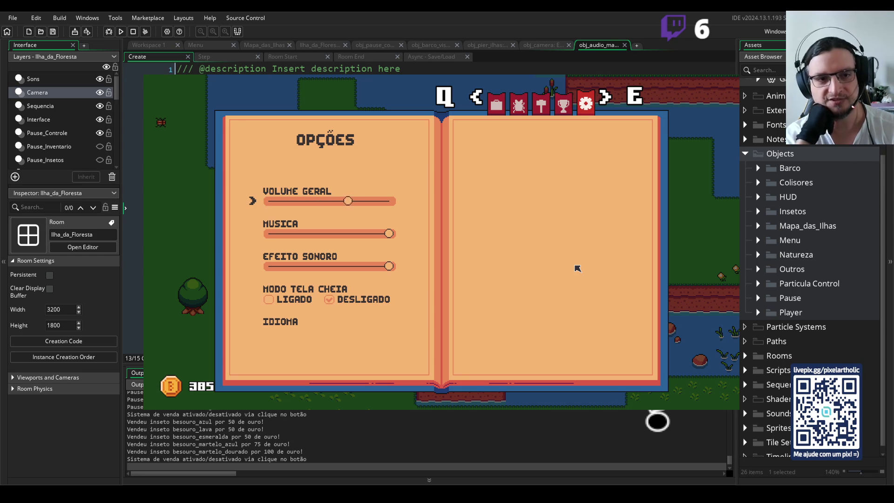
key("Down")
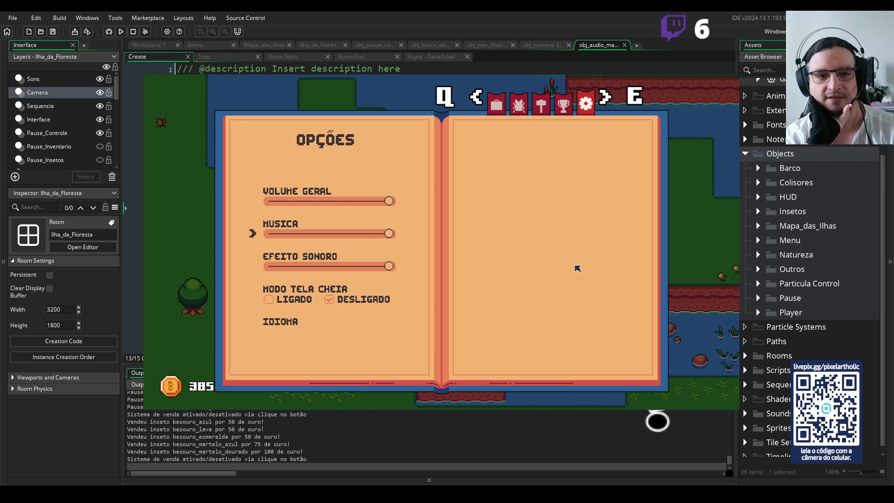
key("Left")
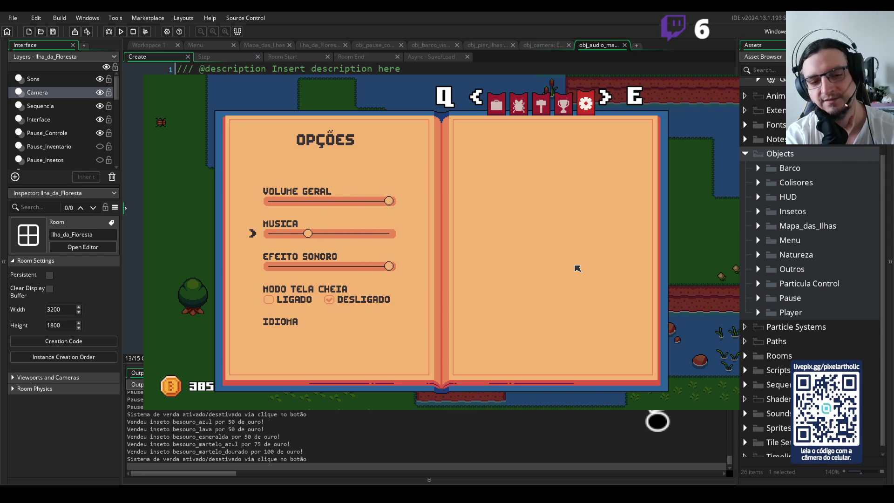
key("Right")
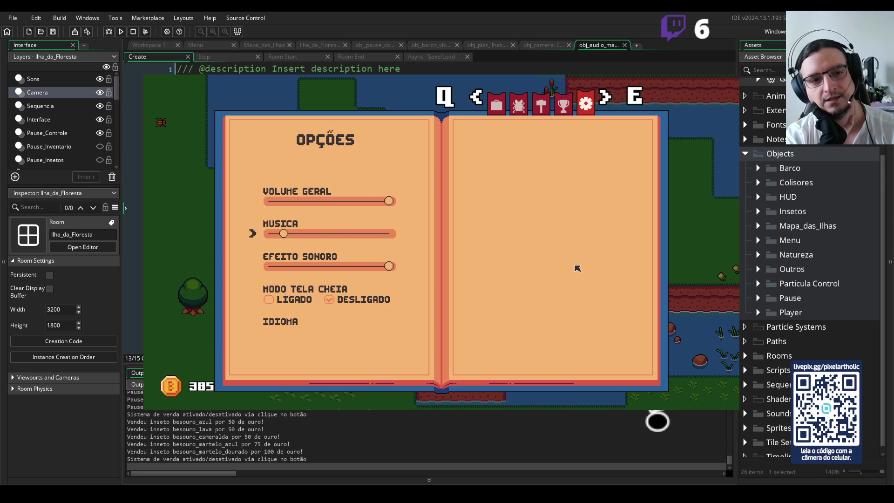
key("Right")
Test the EFEITO SONORO slider, leave it at maximum, and switch MODO TELA CHEIA to LIGADO.
key("Down")
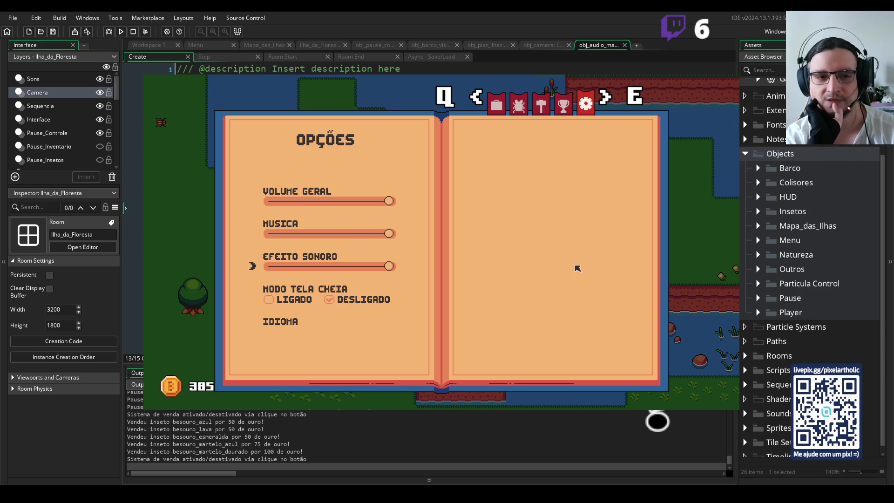
key("q")
key("e")
key("Down")
key("Down")
key("Left")
key("Left")
key("Left")
key("Left")
key("Left")
key("q")
key("e")
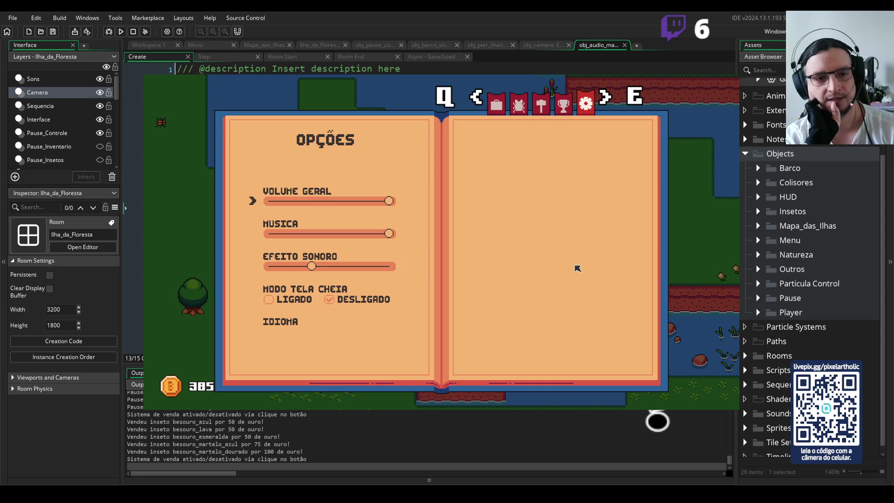
key("Down")
key("Down")
key("Right")
key("Right")
key("Right")
key("Right")
key("Right")
key("Down")
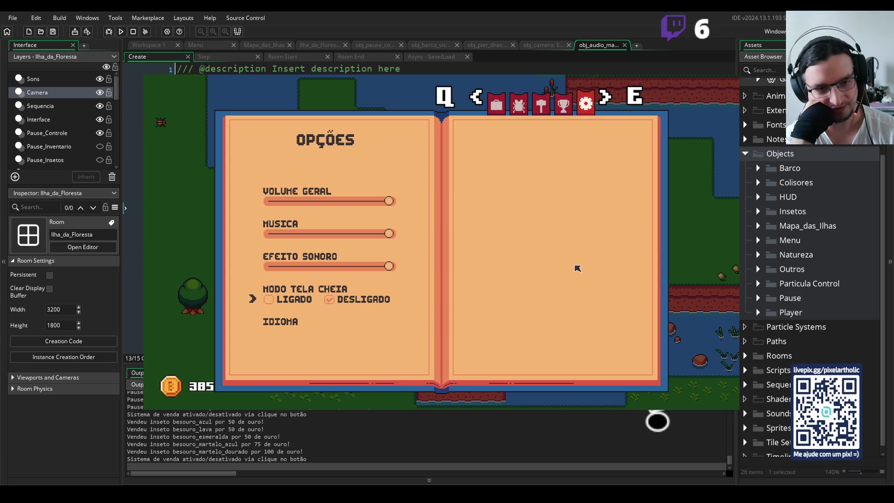
key("Left")
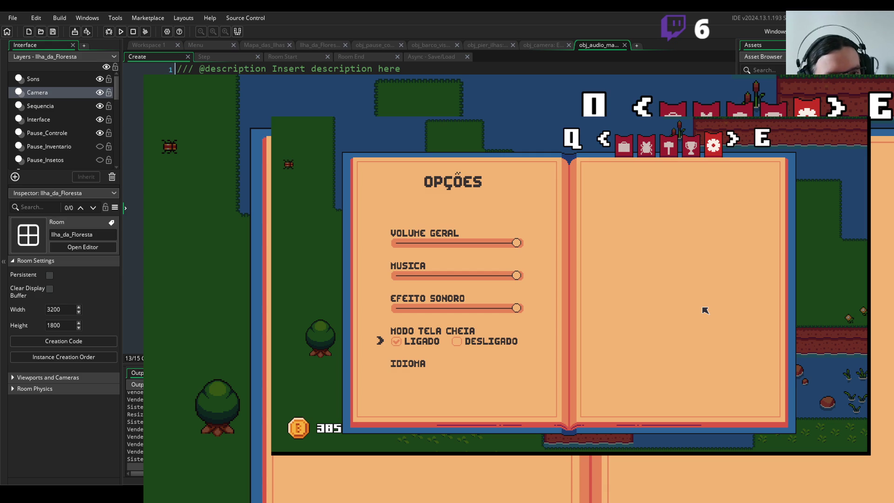
Set MODO TELA CHEIA back to DESLIGADO, close the pause book and quit the game with Alt+F4.
key("Right")
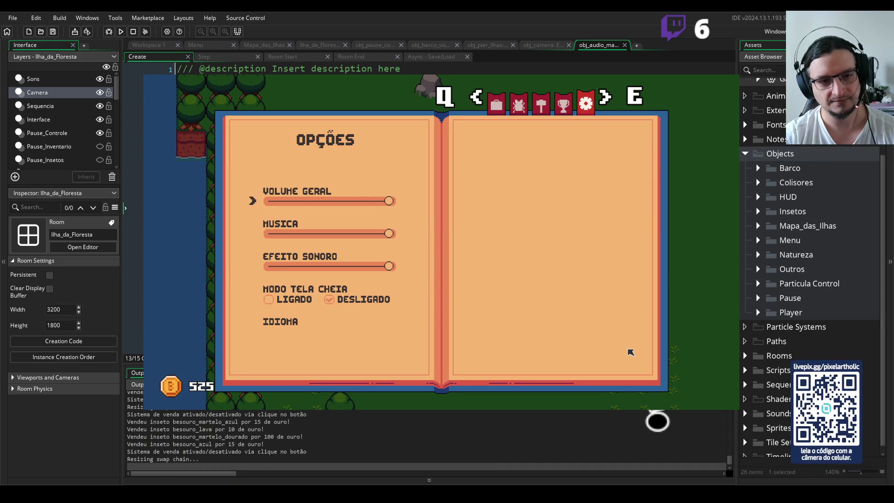
key("Down")
key("Down")
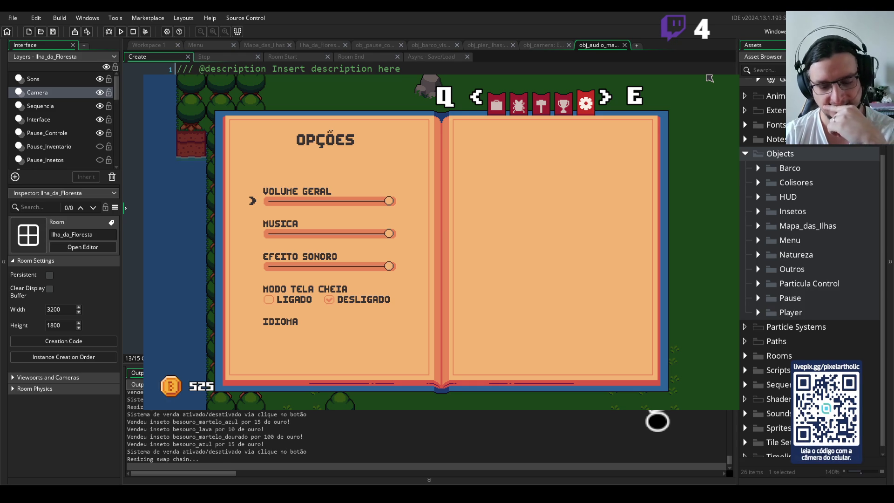
key("Escape")
key("alt+F4")
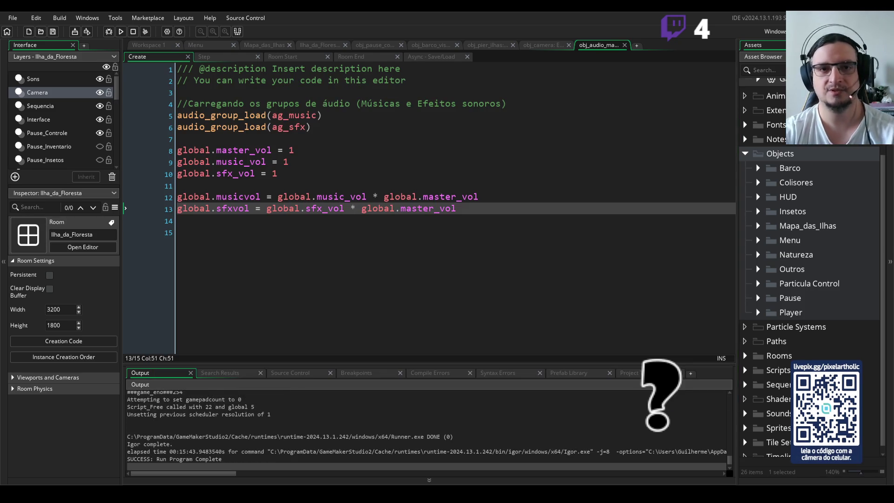
Open the Ilha_da_Floresta room and make the Tileset_Collision_32 and Tileset_Collision_16 layers visible.
left_click(320, 44)
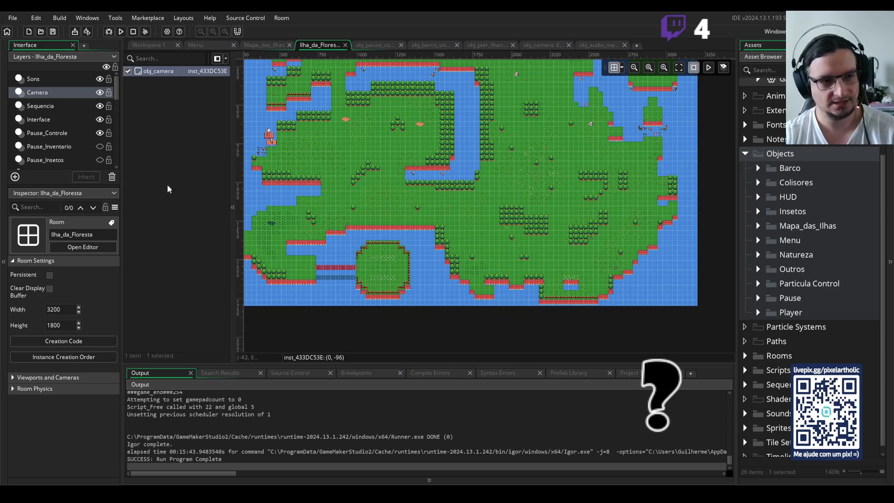
scroll(90, 103, "down", 3)
scroll(90, 101, "down", 1)
scroll(88, 105, "down", 1)
scroll(89, 111, "down", 1)
scroll(94, 114, "down", 1)
left_click(99, 117)
left_click(99, 104)
Zoom and pan onto the pier, briefly show Tileset_Collision_8, and deselect obj_camera.
scroll(338, 261, "up", 5)
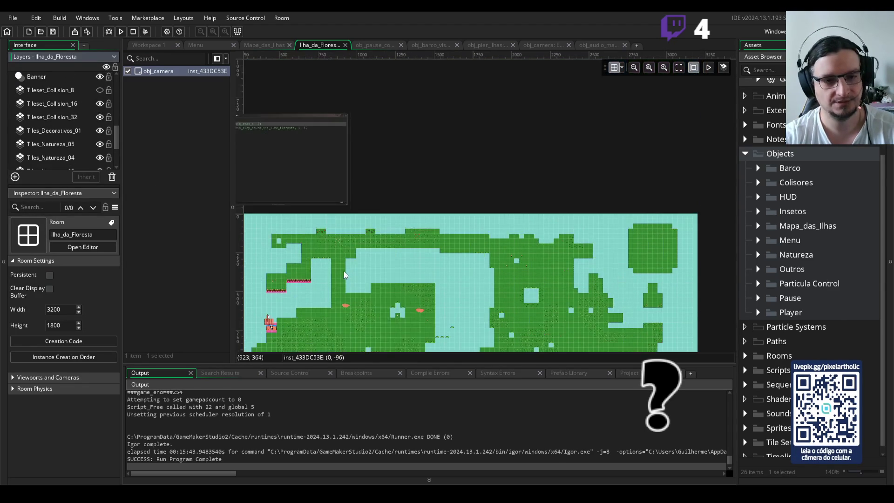
scroll(345, 270, "down", 3)
scroll(396, 153, "up", 2)
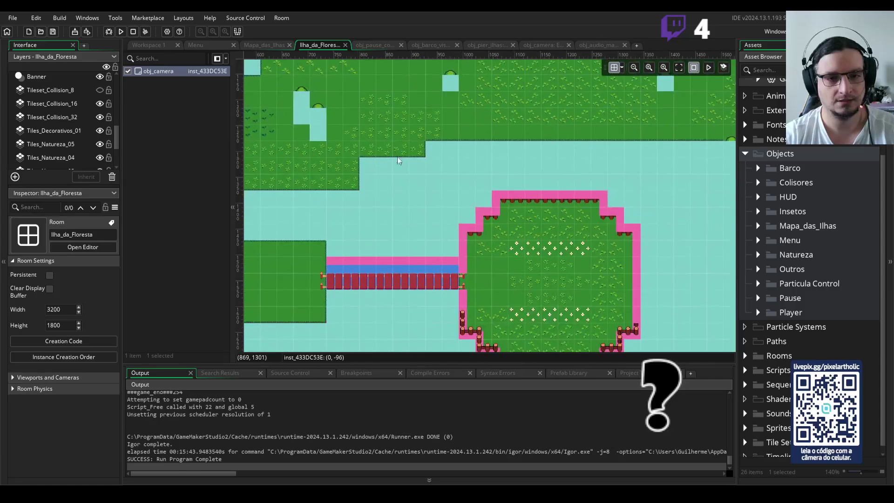
scroll(419, 222, "up", 1)
scroll(443, 266, "up", 1)
scroll(447, 230, "up", 1)
left_click_drag(447, 230, 485, 170)
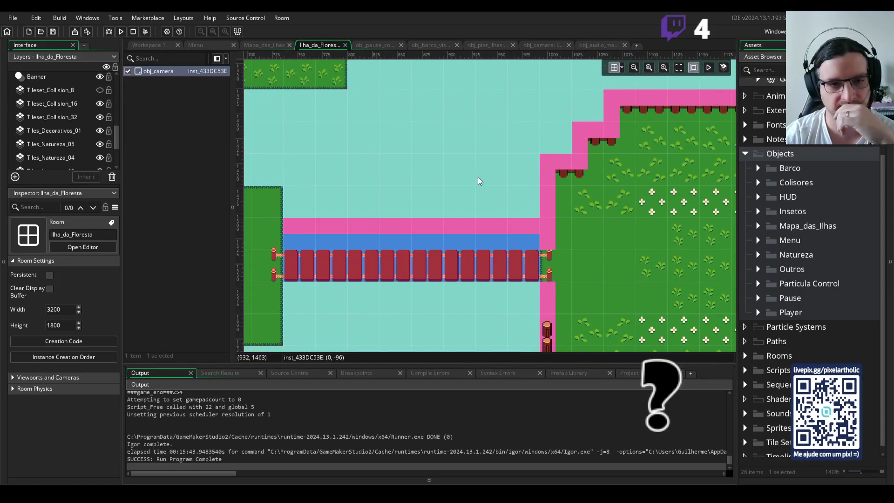
left_click(100, 90)
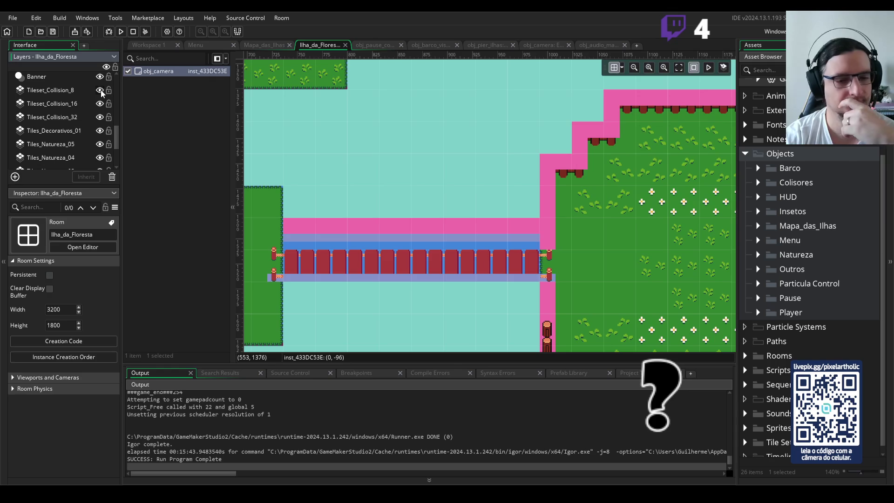
left_click(101, 90)
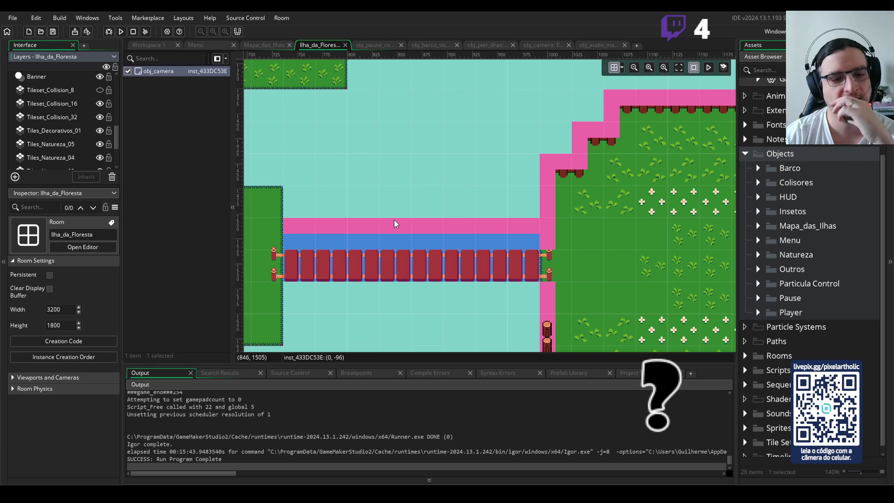
left_click(505, 228)
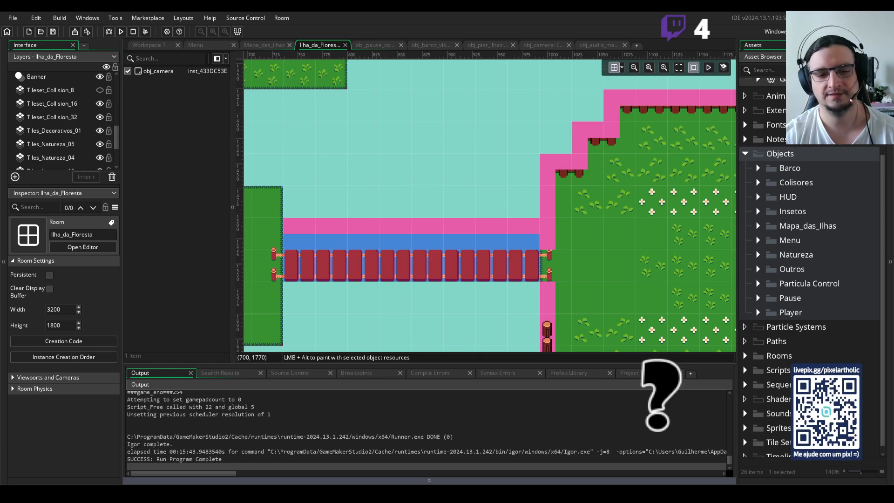
Hide Tileset_Collision_32 and Tileset_Collision_16, fit the whole room in view, and open the obj_pier_ilhas Step code.
left_click(100, 117)
left_click(100, 104)
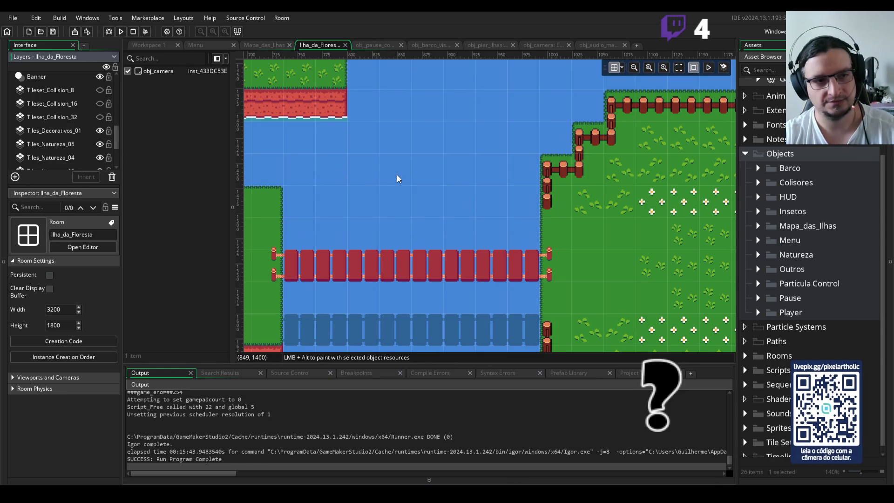
scroll(397, 174, "down", 2)
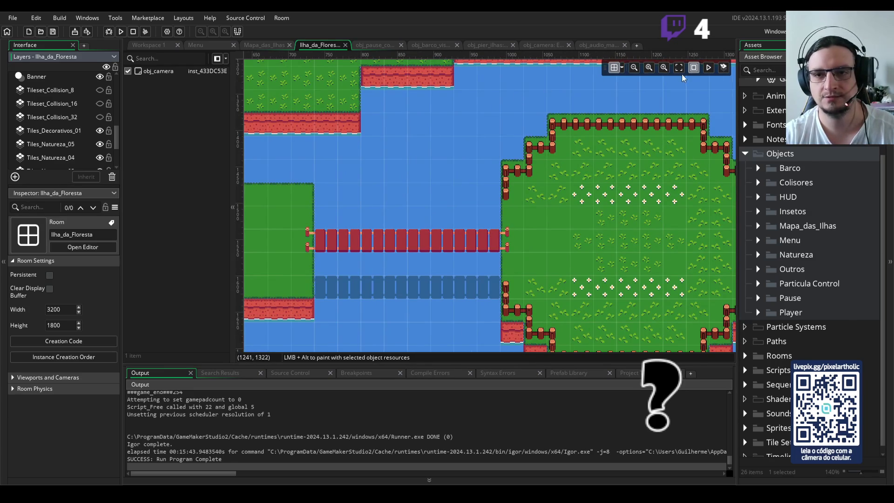
left_click(679, 70)
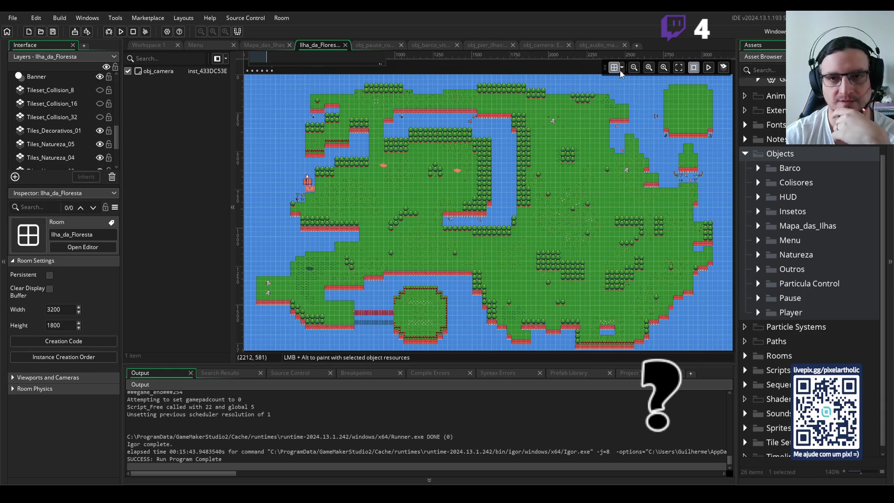
left_click(491, 45)
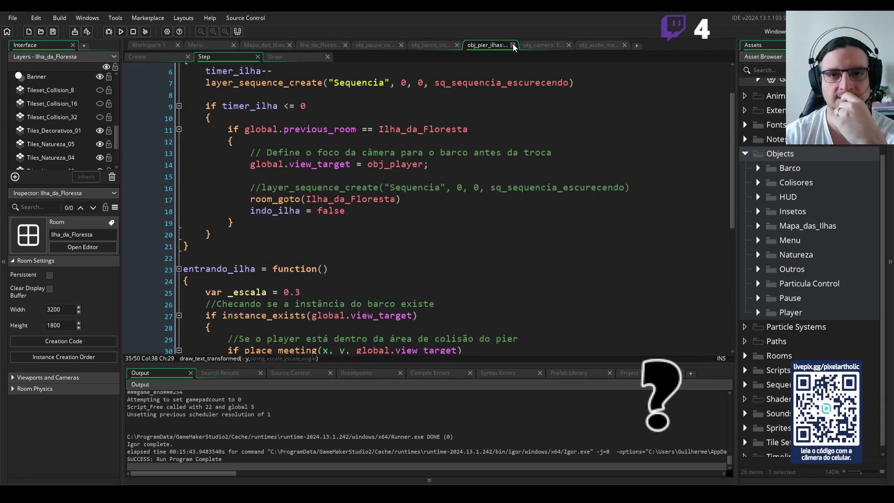
Close the obj_pier_ilhas, audio manager, obj_camera and boat code tabs.
left_click(513, 43)
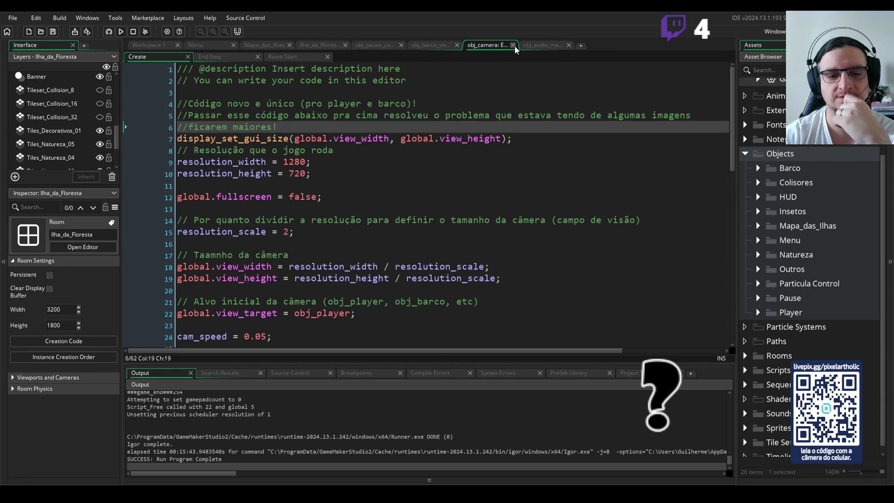
left_click(542, 46)
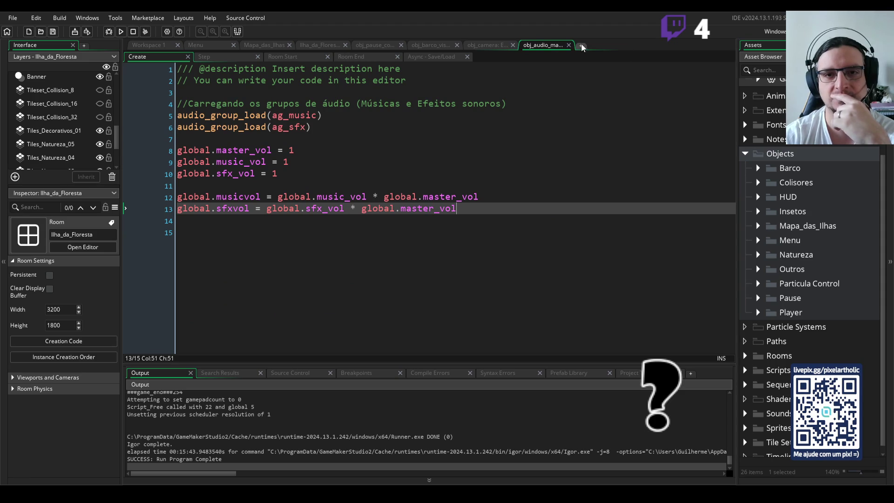
left_click(569, 45)
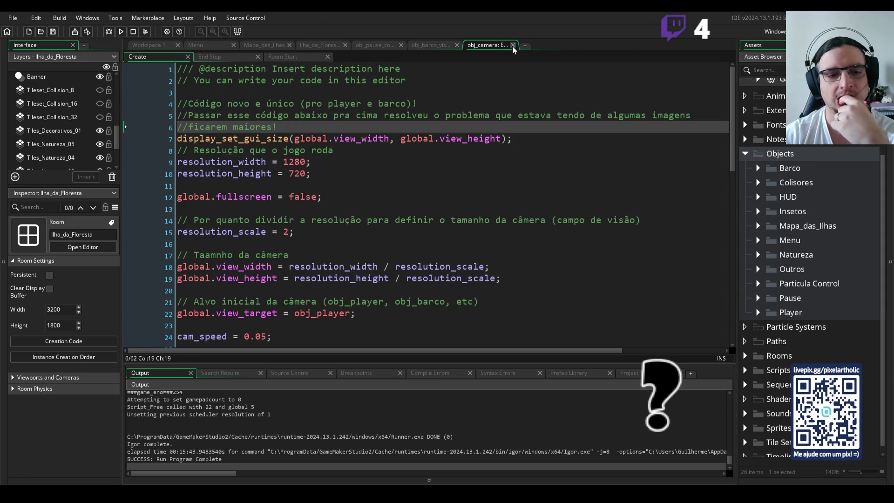
left_click(512, 46)
left_click(457, 48)
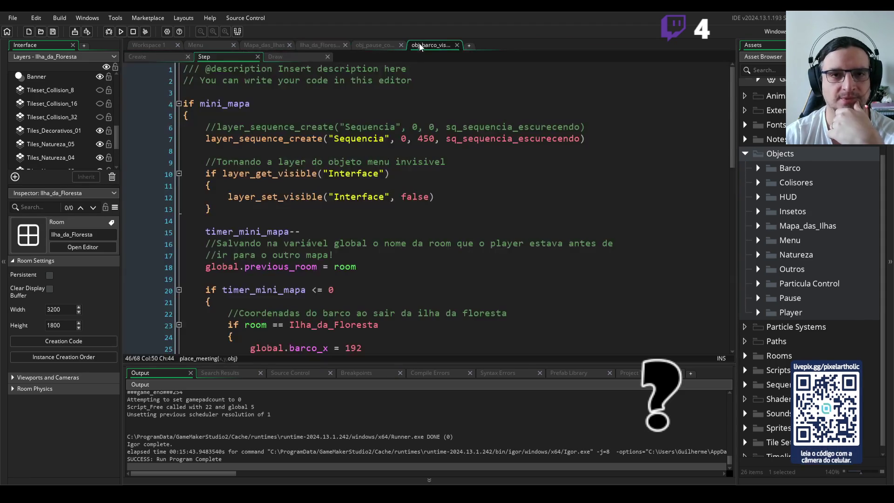
left_click(457, 45)
left_click(379, 45)
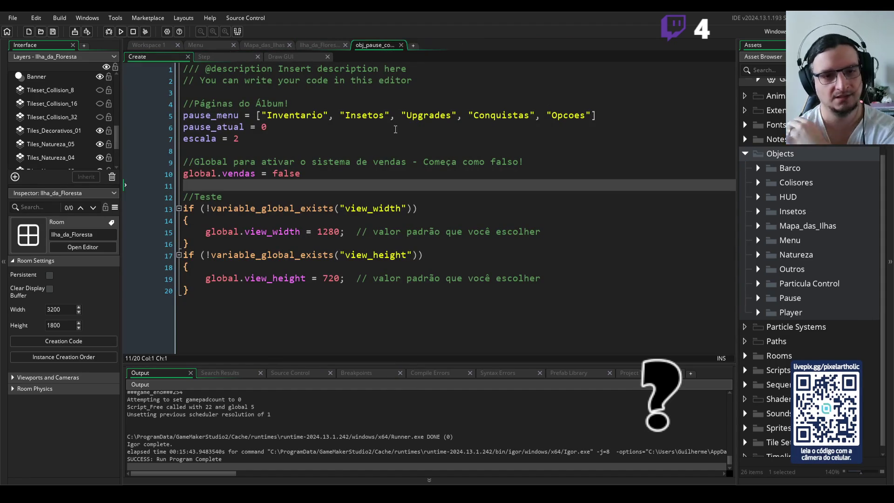
Review the pause controller's Step, Draw GUI and Create code, unfolding and refolding the line 135 block.
left_click(204, 57)
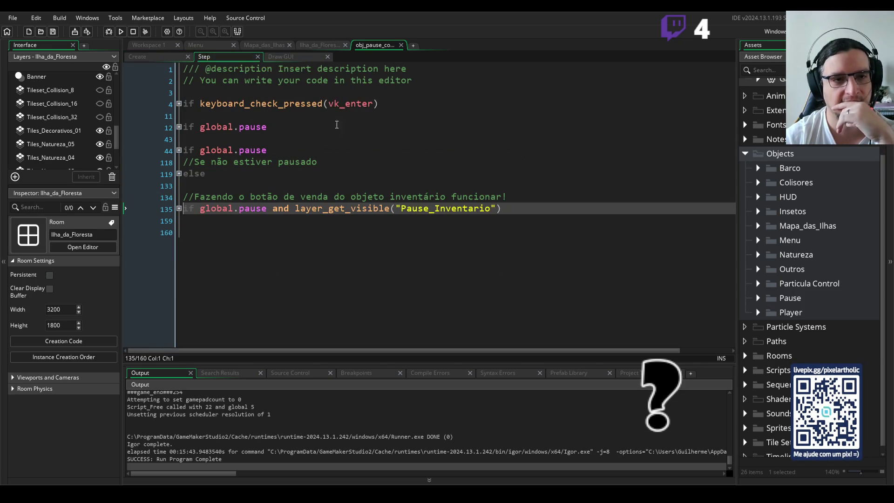
left_click(179, 208)
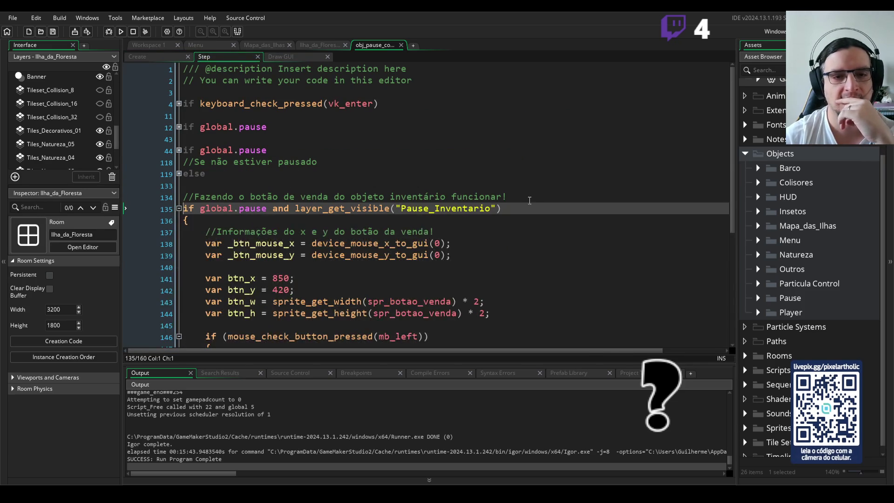
scroll(532, 200, "down", 5)
scroll(532, 201, "up", 3)
scroll(531, 200, "up", 2)
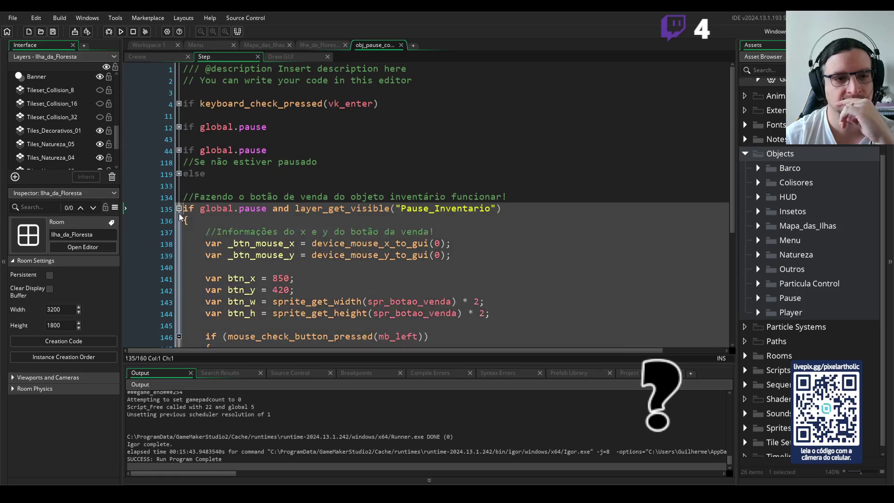
left_click(180, 209)
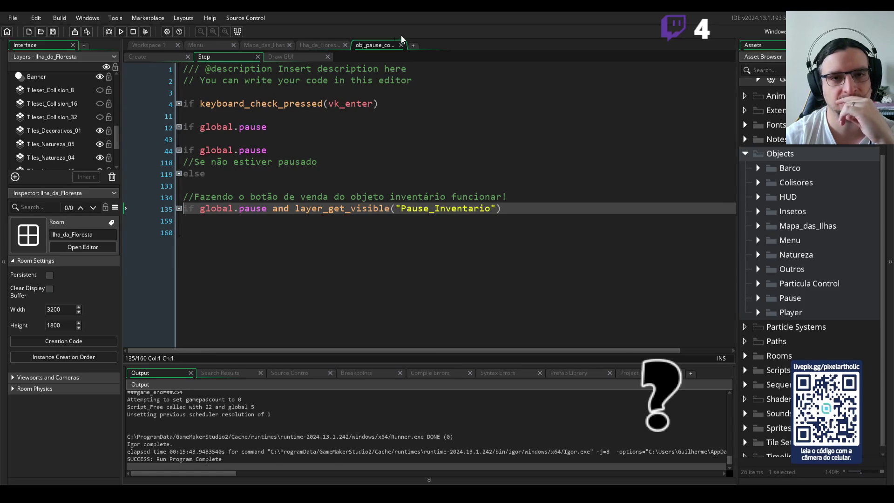
left_click(297, 57)
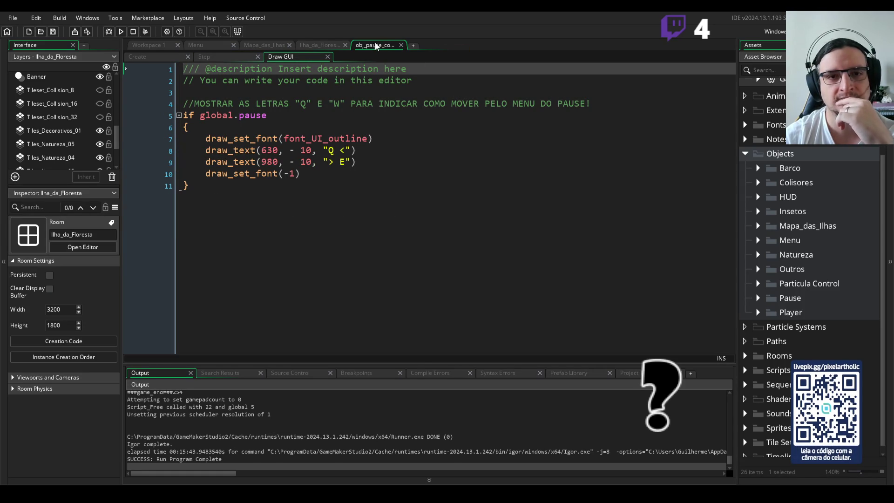
left_click(149, 56)
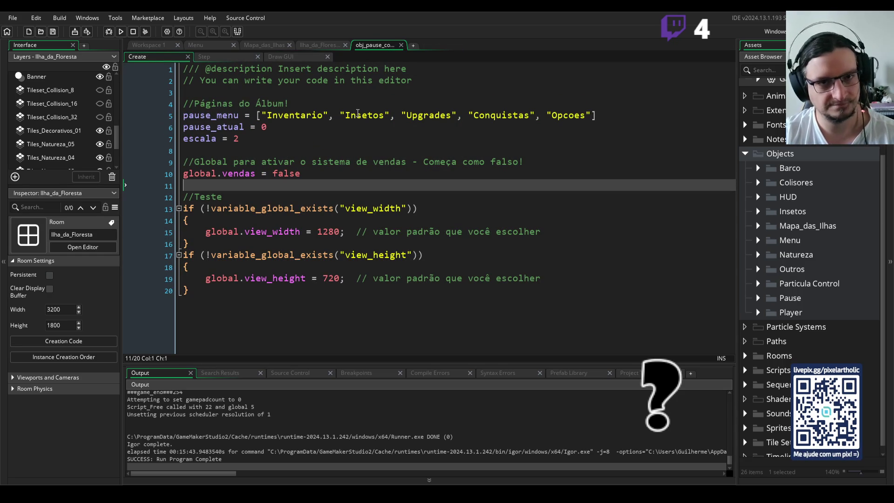
Expand the Pause objects folder and open obj_pause_opcoes.
left_click(758, 297)
scroll(774, 326, "down", 1)
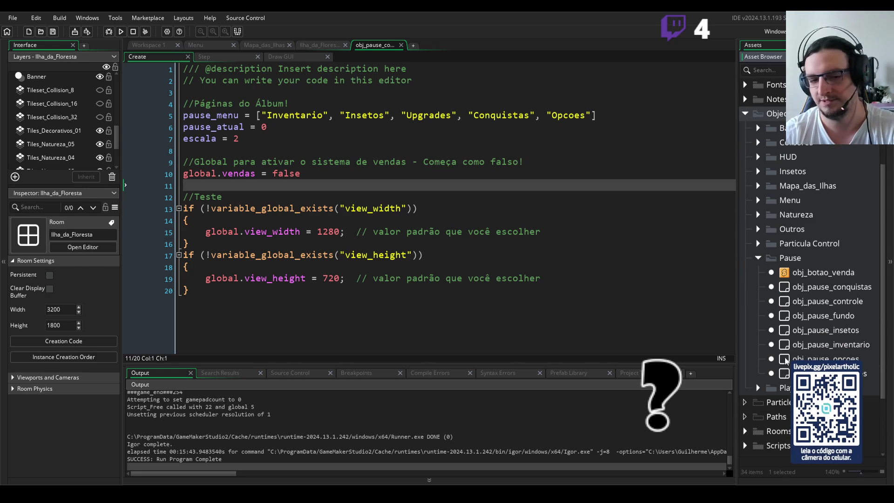
double_click(787, 359)
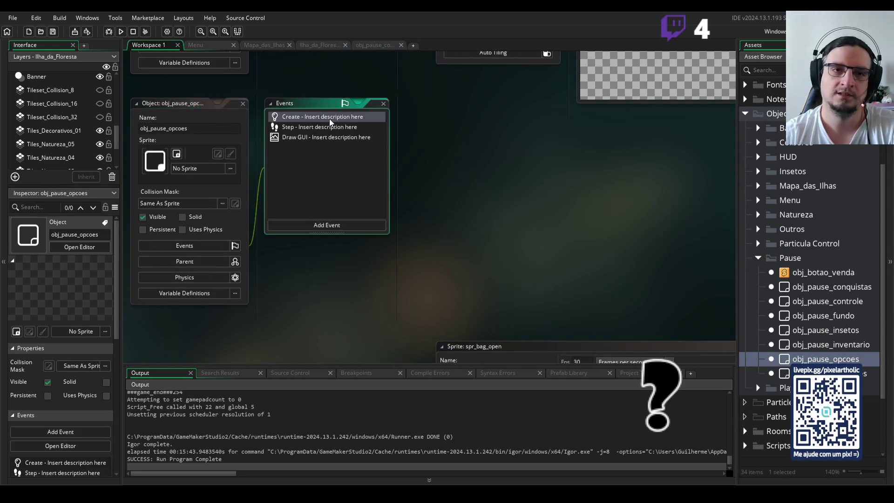
Open obj_pause_opcoes's Create, Step and Draw GUI events in a full-tab code editor.
double_click(329, 117)
double_click(322, 127)
double_click(315, 137)
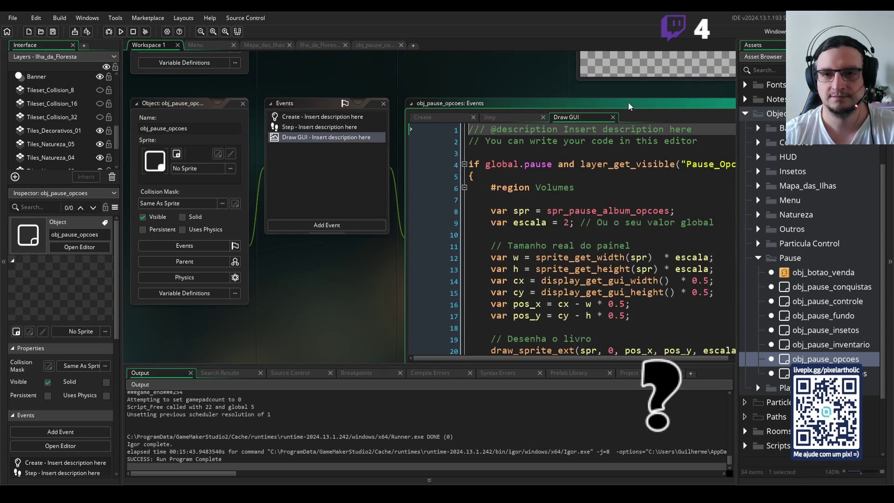
left_click(708, 69)
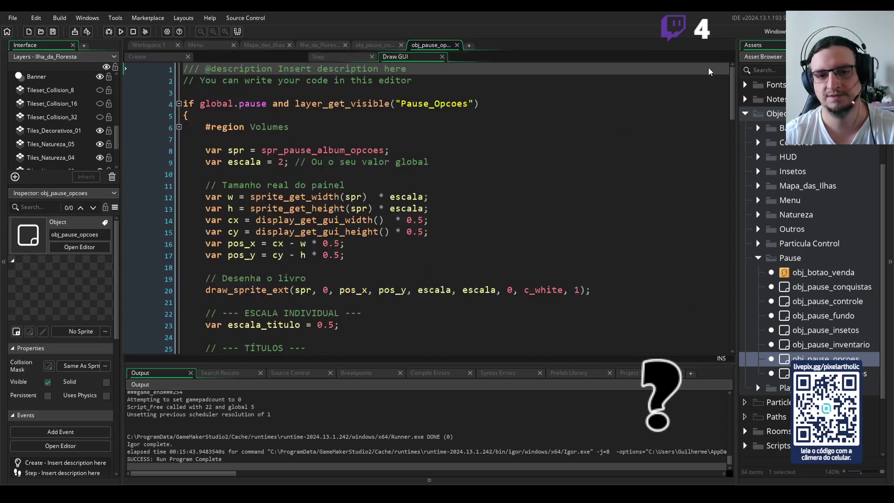
scroll(597, 187, "down", 4)
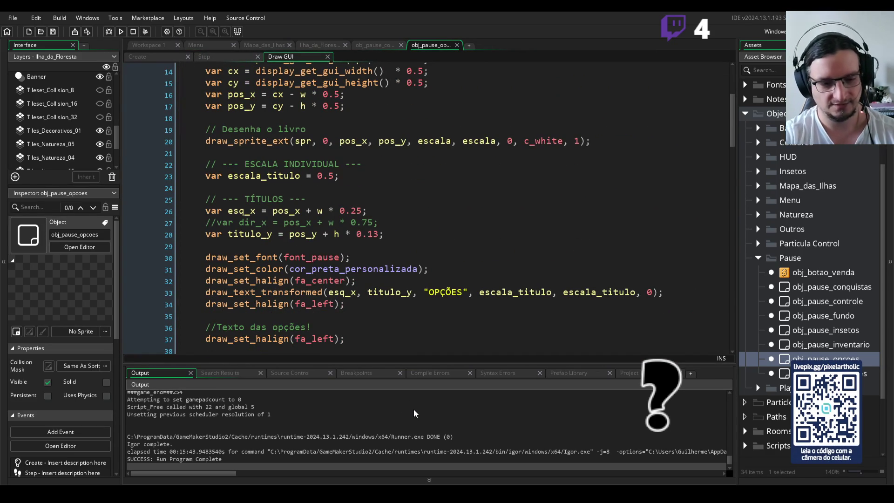
Run the game with F5, pause it, turn to the Opções page, then close the game.
key("F5")
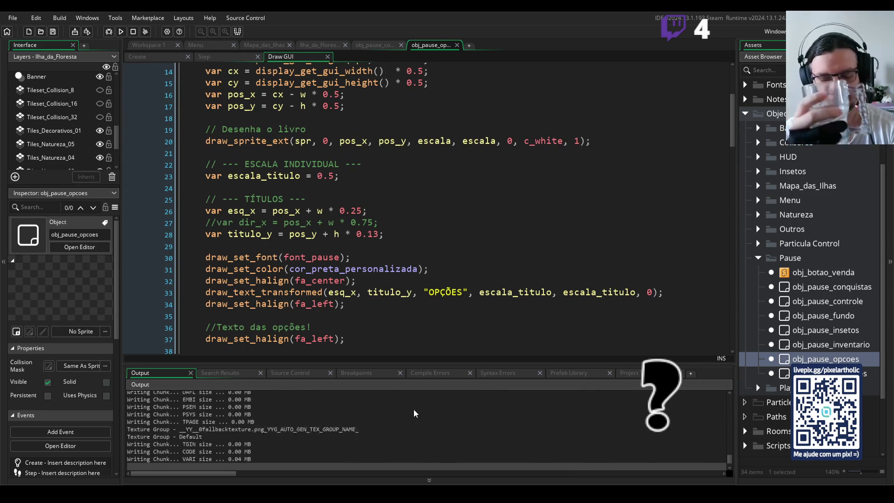
key("Return")
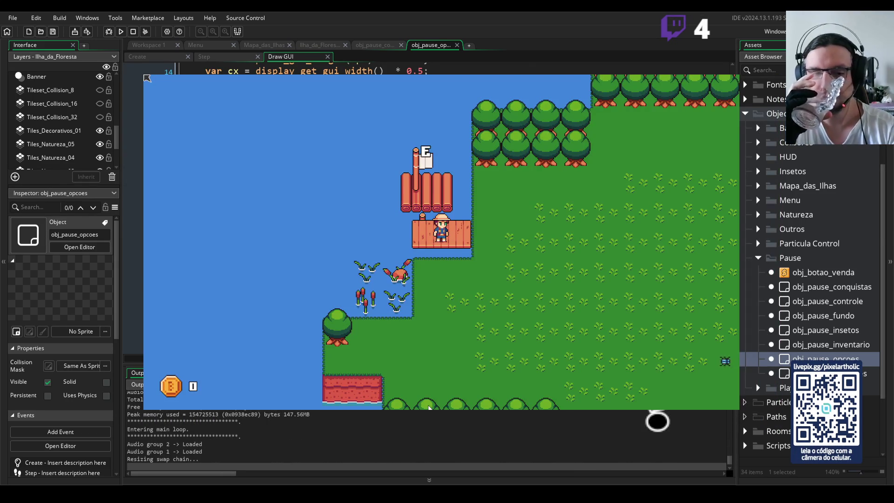
key("i")
key("q")
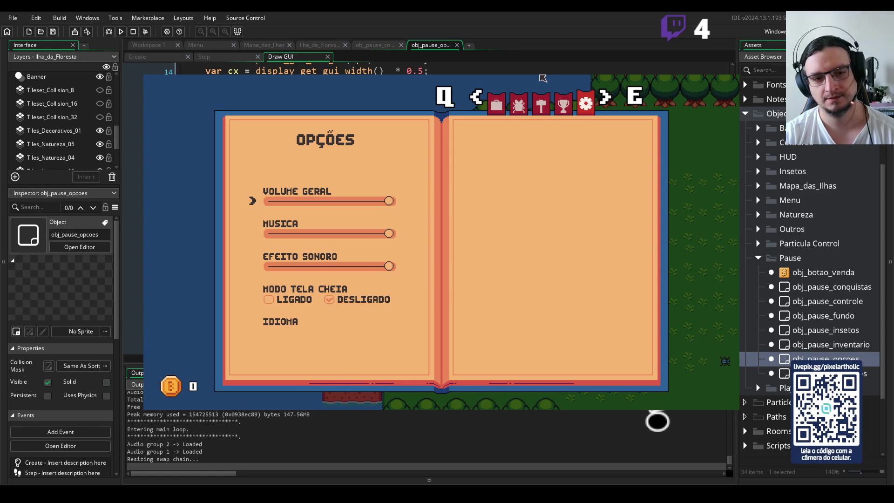
key("Escape")
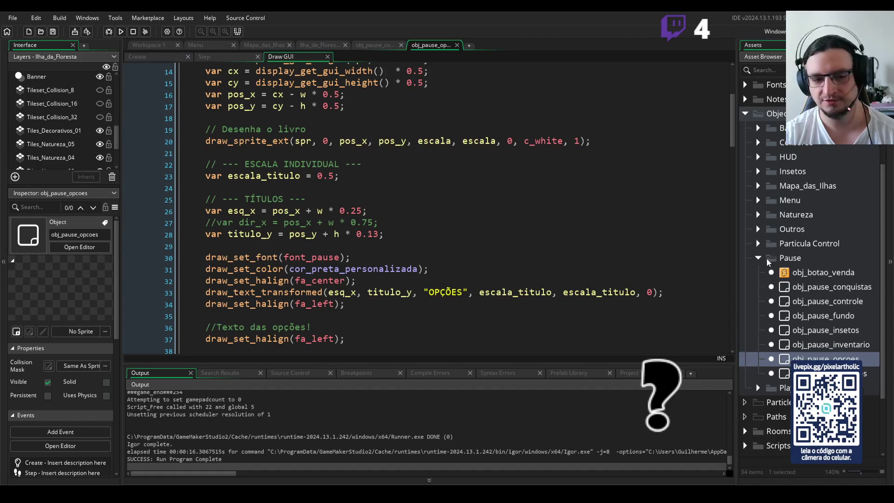
Under Sprites > Pause, duplicate spr_botao_tela_cheia_dir to create spr_botao_idioma_dir.
scroll(767, 258, "down", 3)
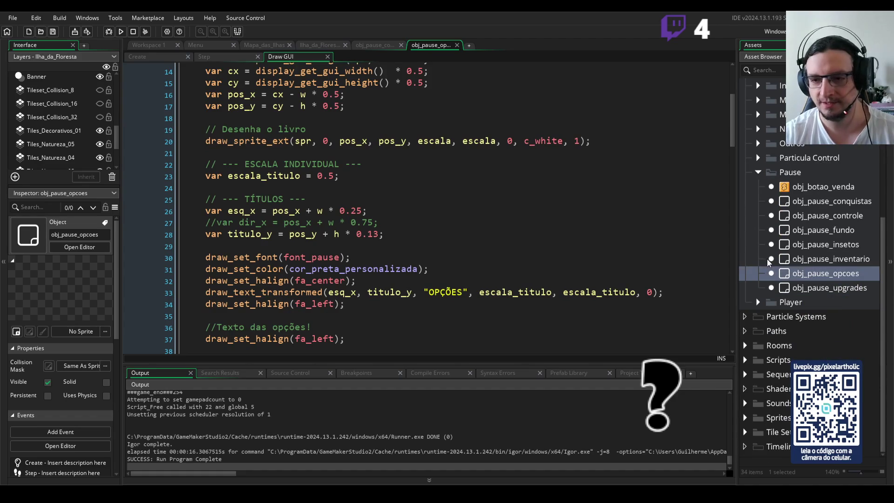
double_click(758, 418)
scroll(758, 417, "down", 5)
scroll(759, 415, "down", 2)
left_click(759, 401)
scroll(760, 389, "down", 2)
scroll(764, 402, "down", 1)
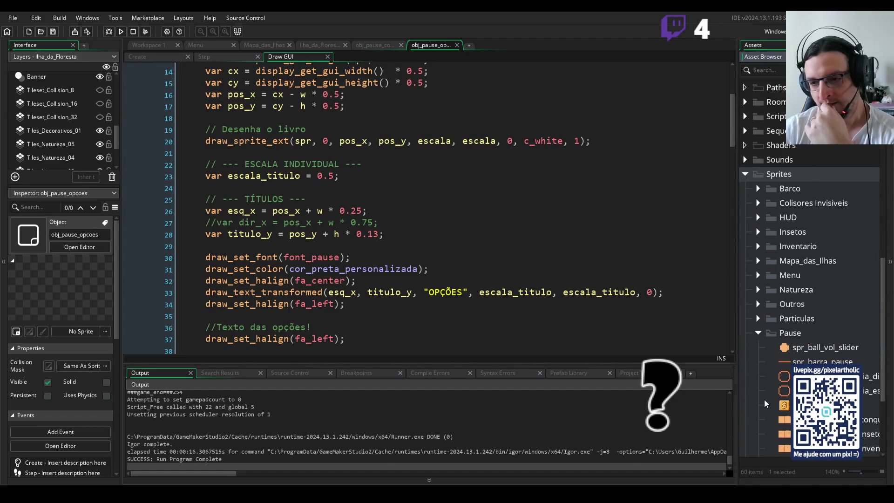
mouse_move(738, 365)
left_mouse_down()
mouse_move(683, 365)
mouse_move(729, 365)
left_mouse_up()
left_click(782, 377)
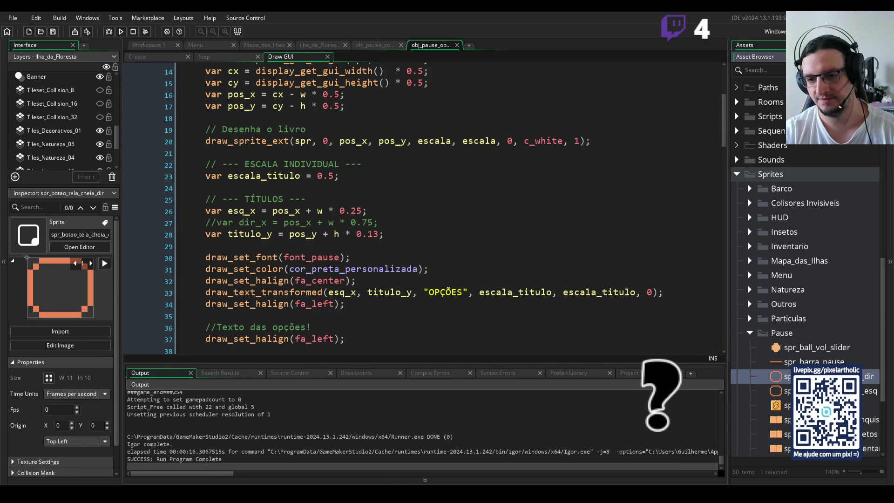
key("ctrl+d")
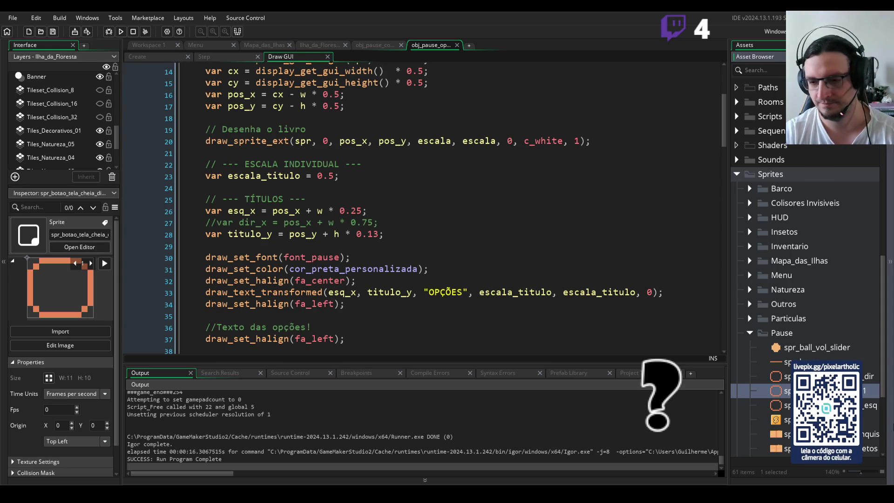
Duplicate spr_botao_idioma_dir and name the copy spr_botao_idioma_esq.
left_click(787, 376)
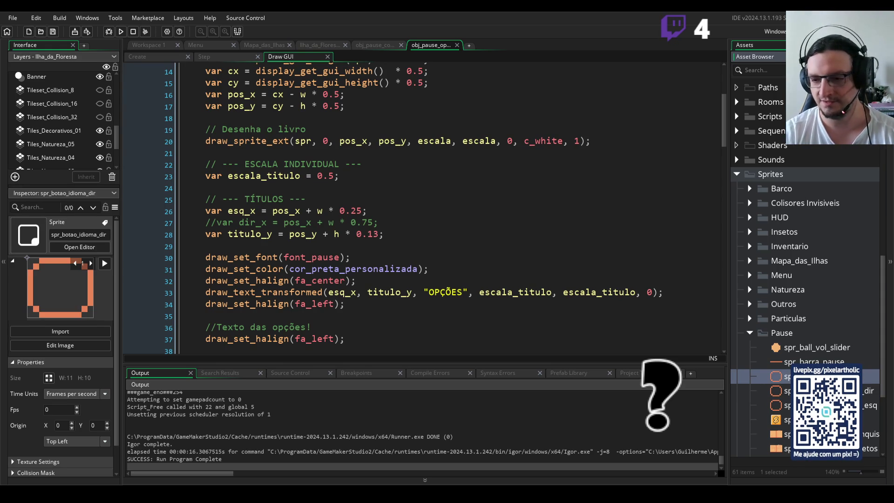
key("ctrl+d")
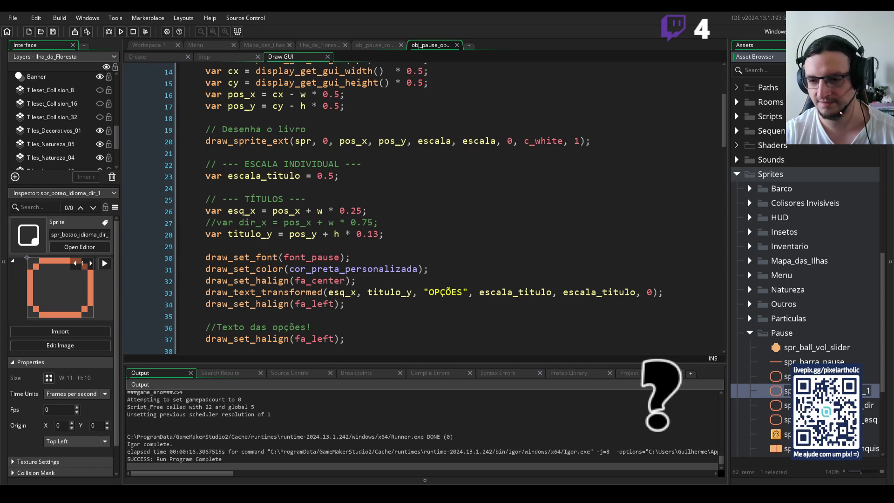
key("BackSpace")
key("BackSpace")
key("BackSpace")
type("esq")
key("Return")
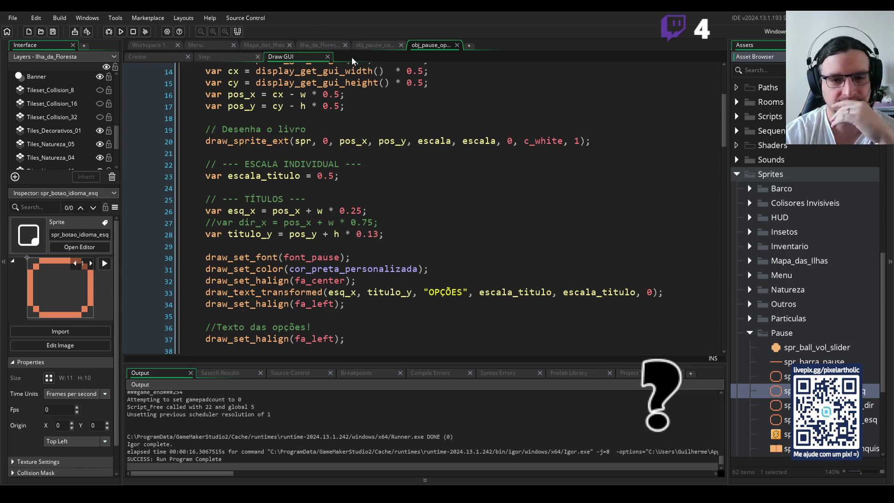
scroll(405, 208, "down", 3)
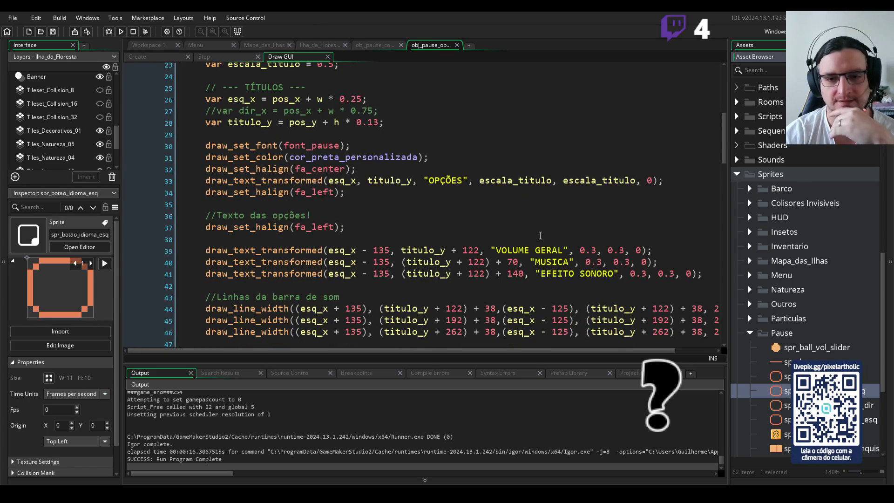
Add a //IDIOMA comment line after the DESLIGADO label code in Draw GUI.
left_click(547, 251)
left_click(548, 263)
left_click(550, 274)
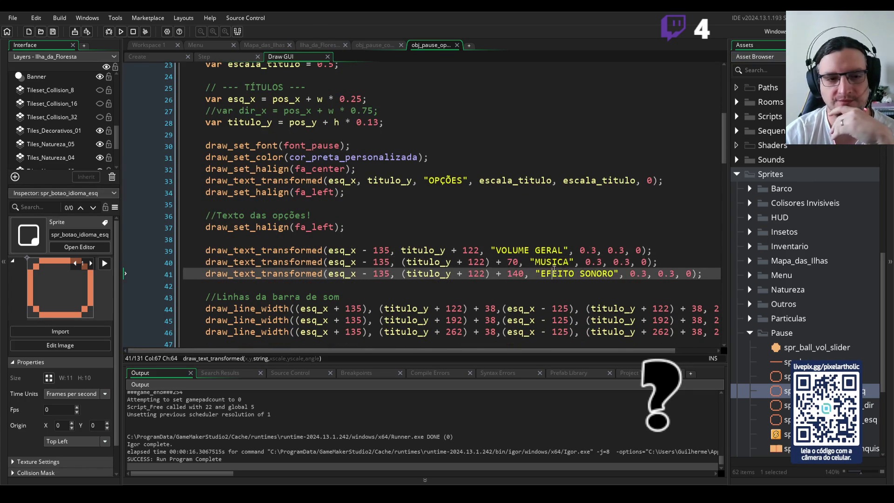
scroll(553, 273, "down", 1)
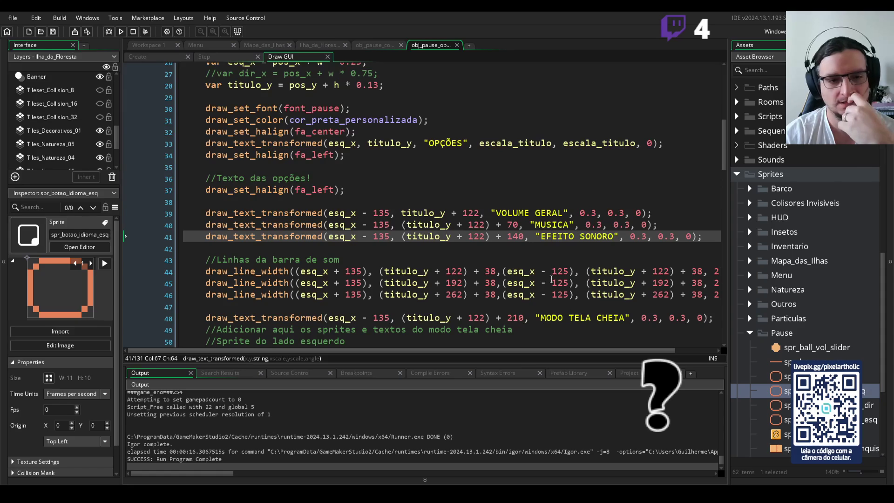
scroll(309, 267, "down", 2)
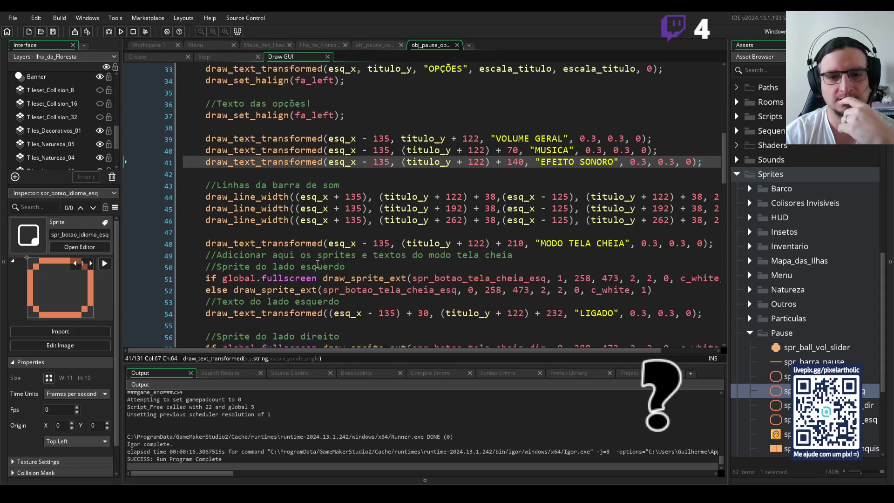
scroll(413, 261, "down", 1)
scroll(582, 286, "down", 3)
left_click(653, 245)
key("Return")
type("//")
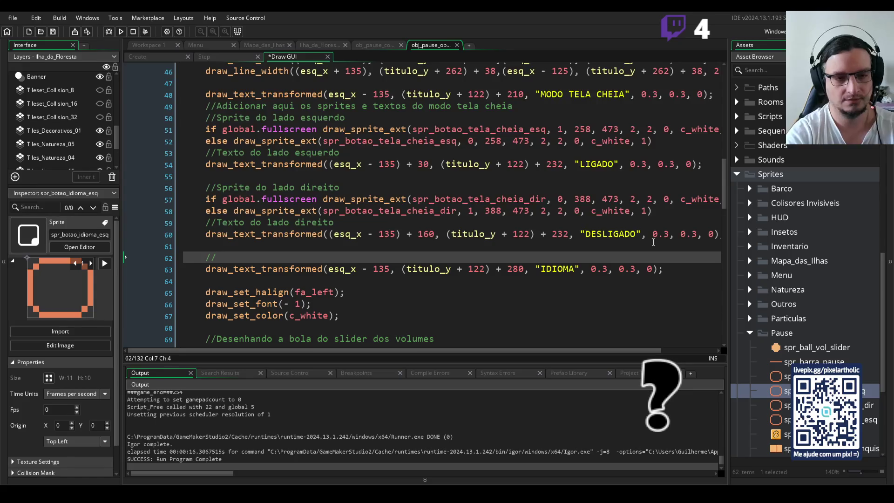
type("IDIOMA")
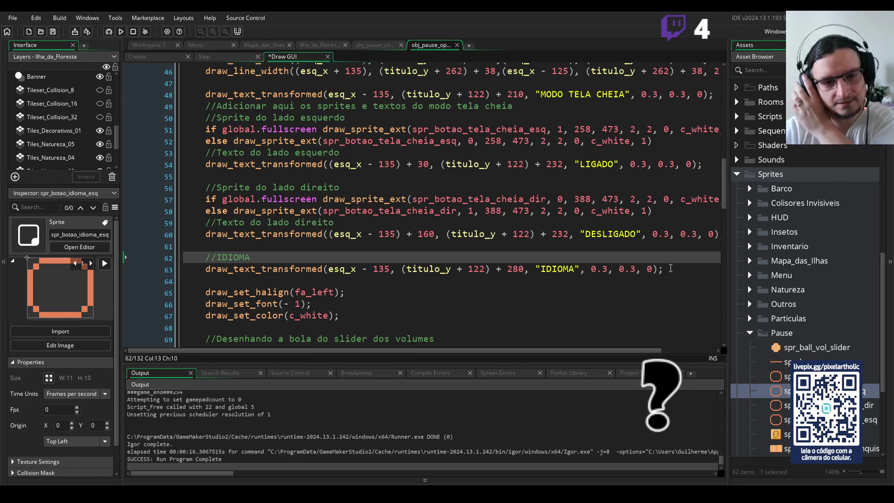
Paste line 57's draw_sprite_ext call below IDIOMA and make it draw spr_botao_idioma_esq.
left_click(671, 268)
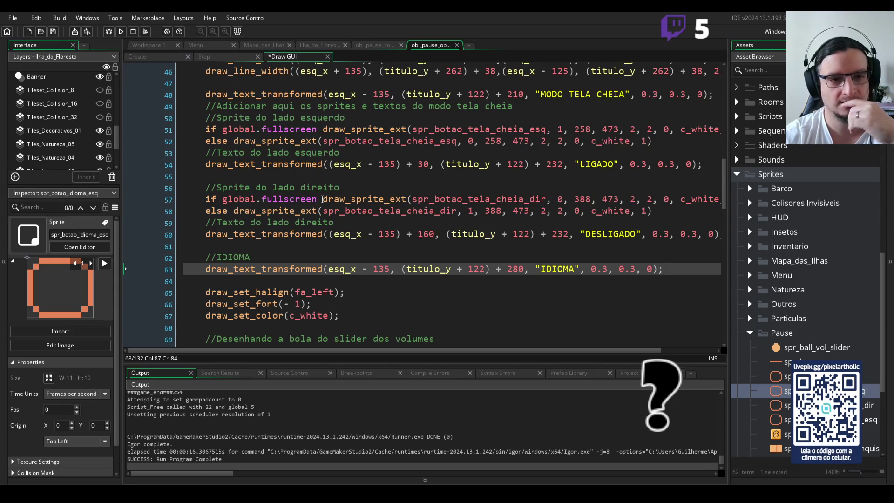
left_click_drag(323, 199, 717, 197)
key("ctrl+c")
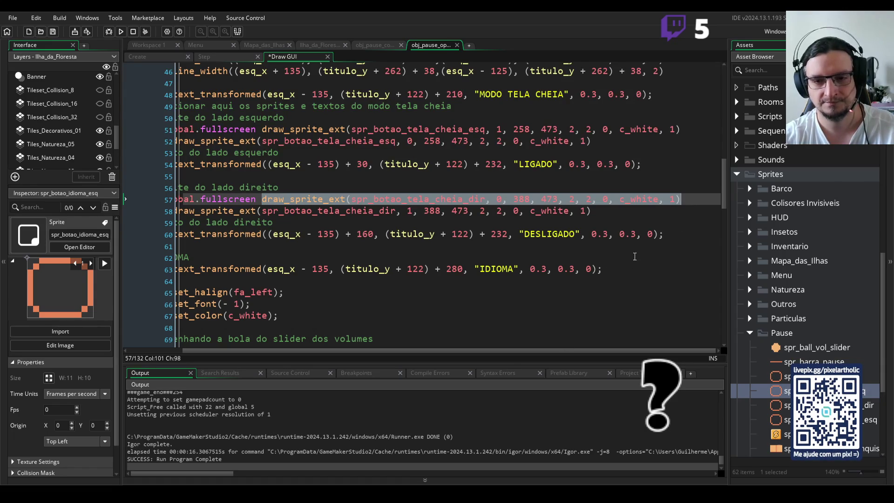
left_click(624, 269)
key("Return")
key("ctrl+v")
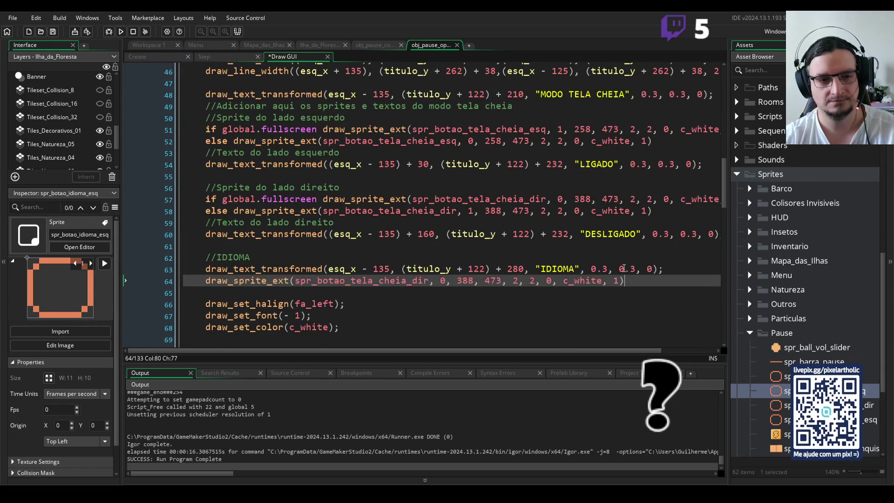
left_click_drag(428, 280, 352, 281)
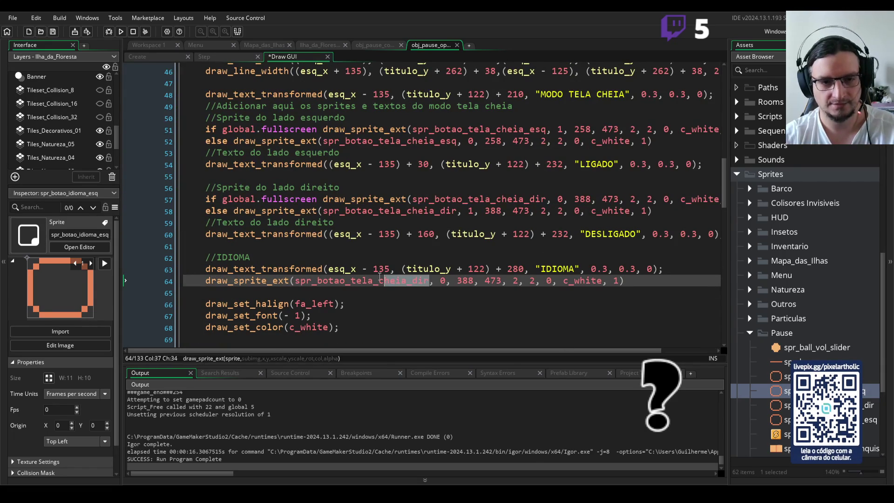
type("i")
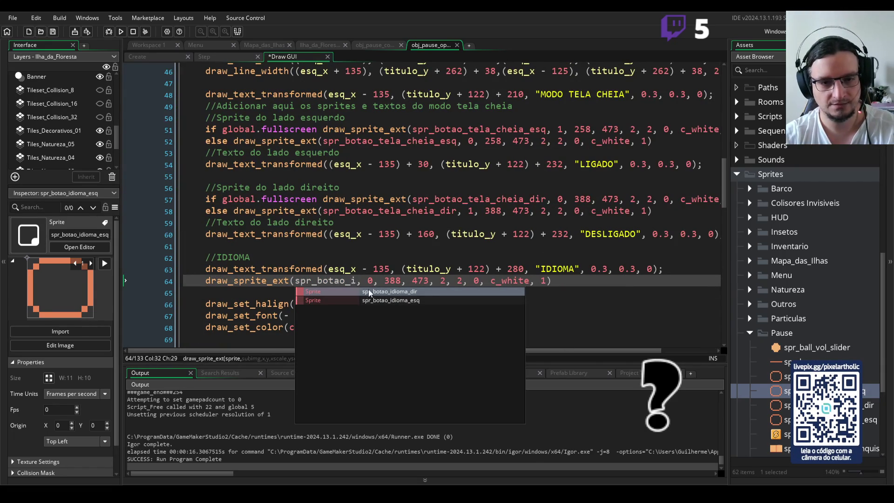
left_click(390, 300)
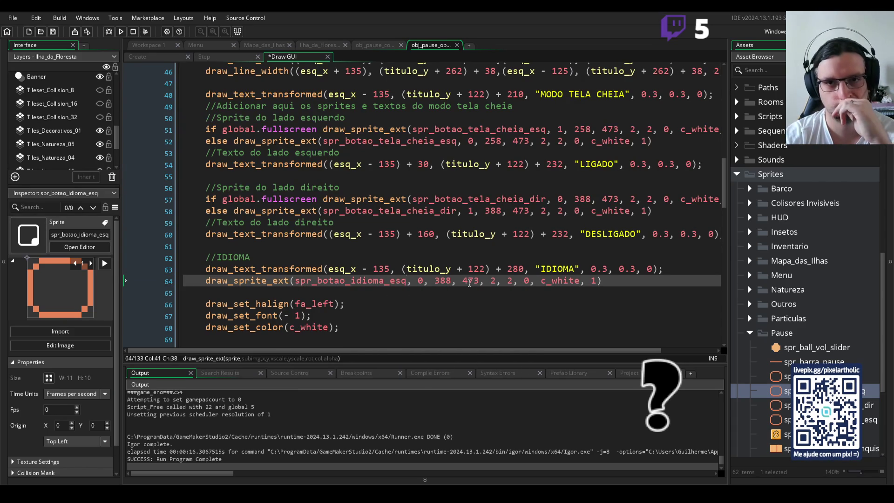
Change the new draw call's y value from 473 toward 523.
scroll(469, 283, "up", 2)
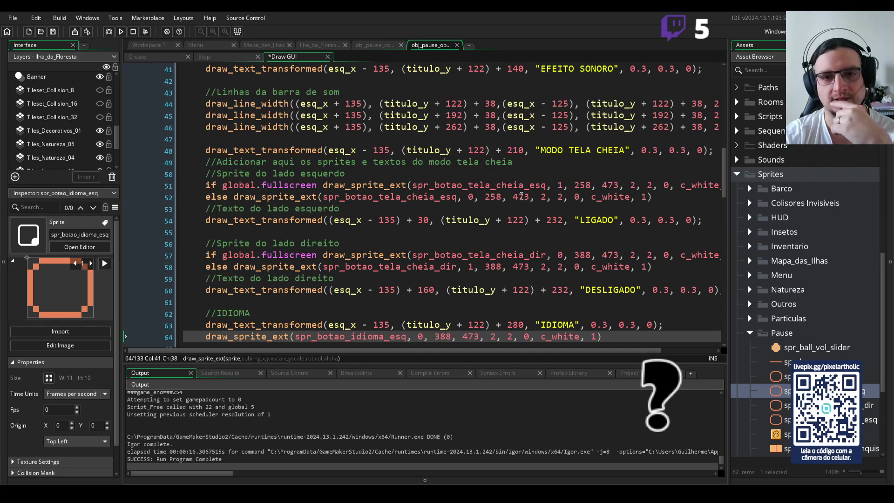
scroll(521, 196, "up", 2)
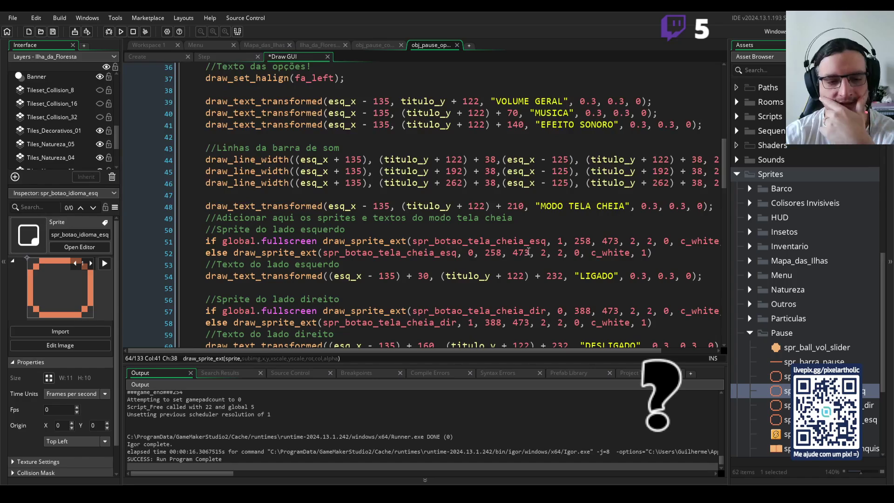
scroll(529, 251, "down", 3)
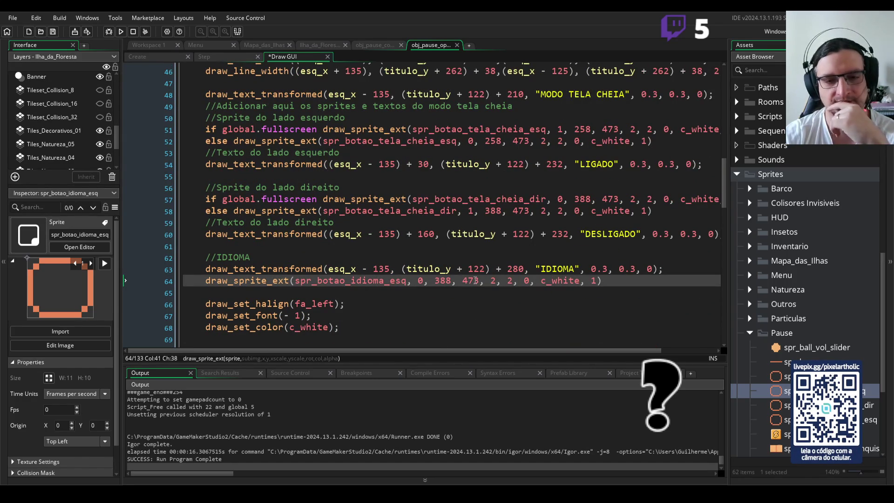
left_click(475, 280)
key("BackSpace")
key("BackSpace")
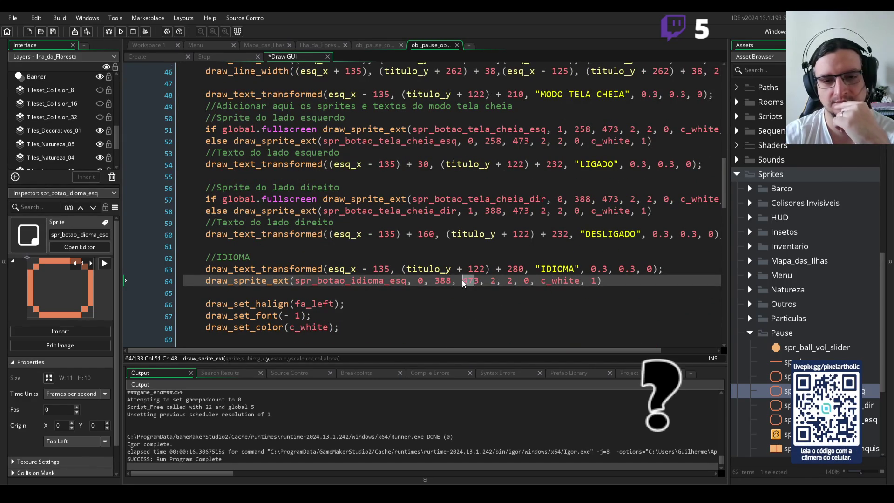
type("52")
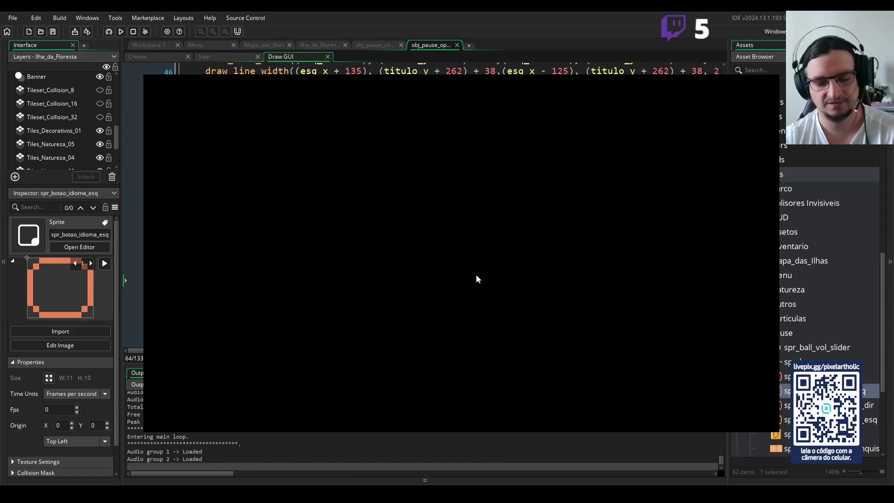
key("q")
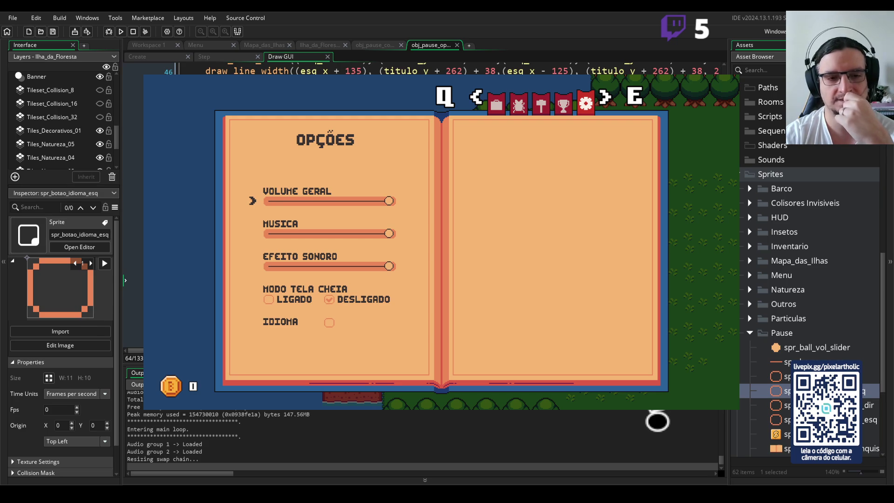
key("Escape")
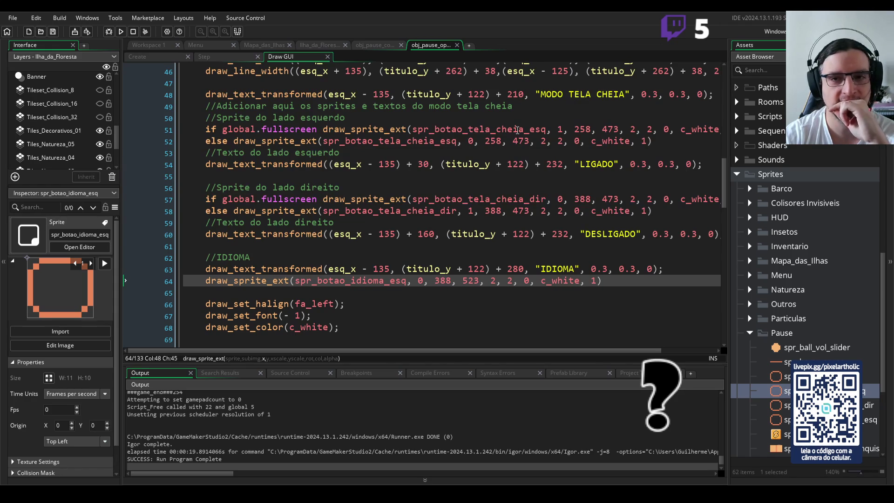
Move the language button toward x 258, y 543, then test-run the game to check the Options page.
type("25")
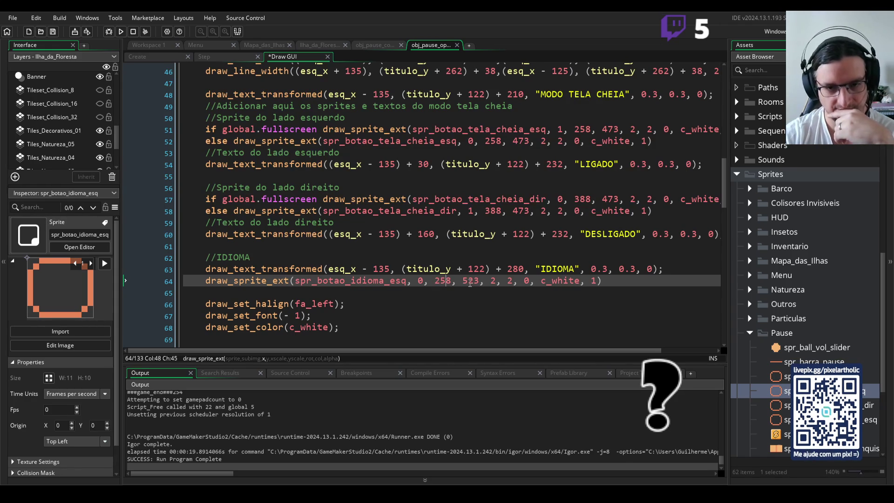
left_click_drag(474, 281, 469, 281)
type("4")
key("F5")
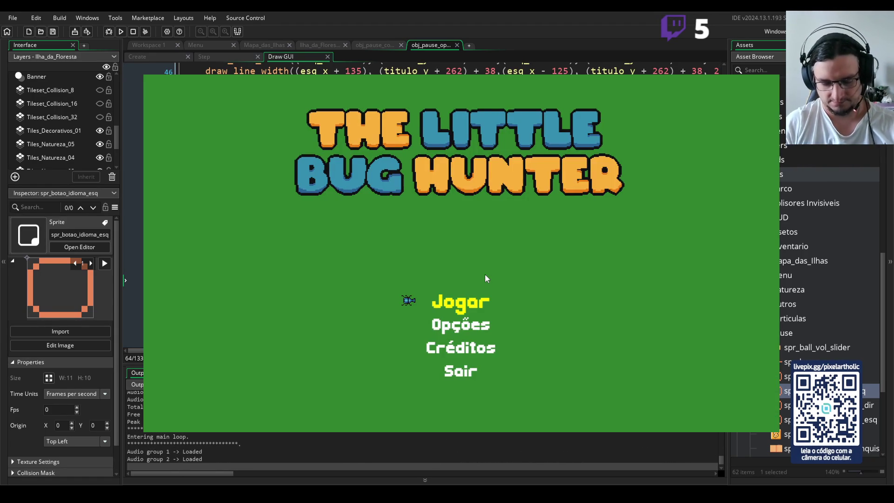
key("Return")
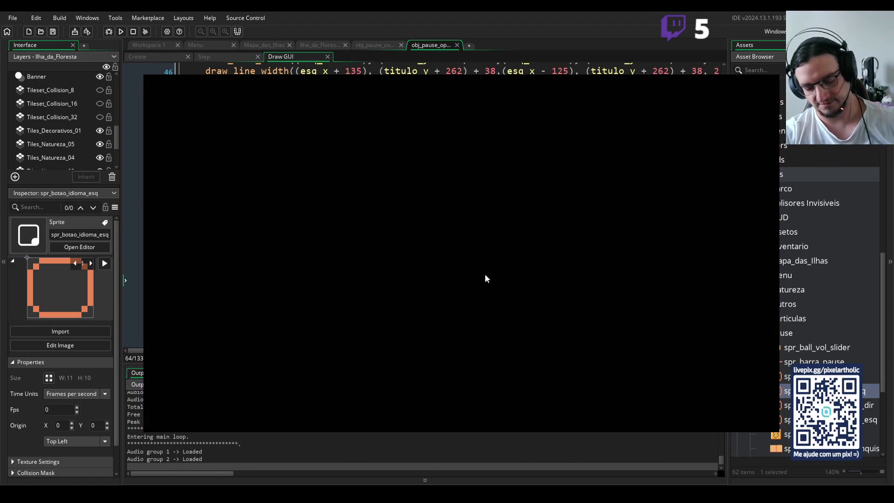
key("Escape")
key("q")
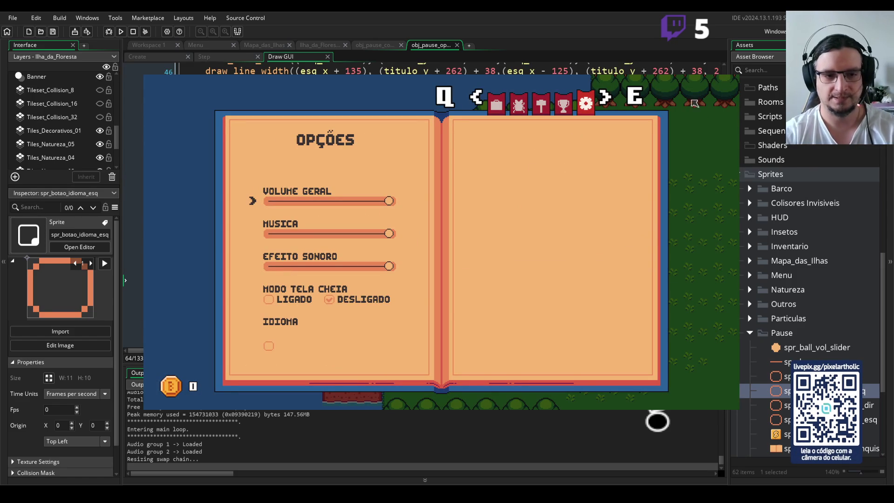
left_click(729, 78)
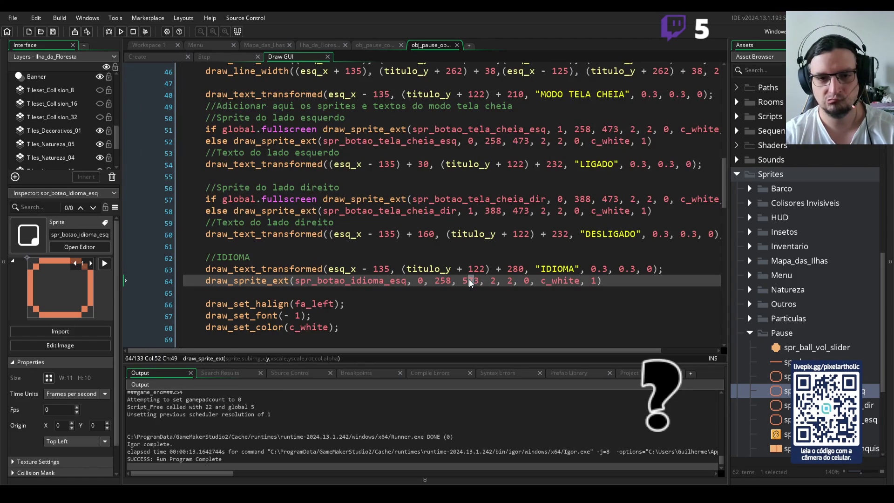
Fix the button's position value, rerun to confirm it sits under IDIOMA, then switch to Aseprite.
type("2")
key("F5")
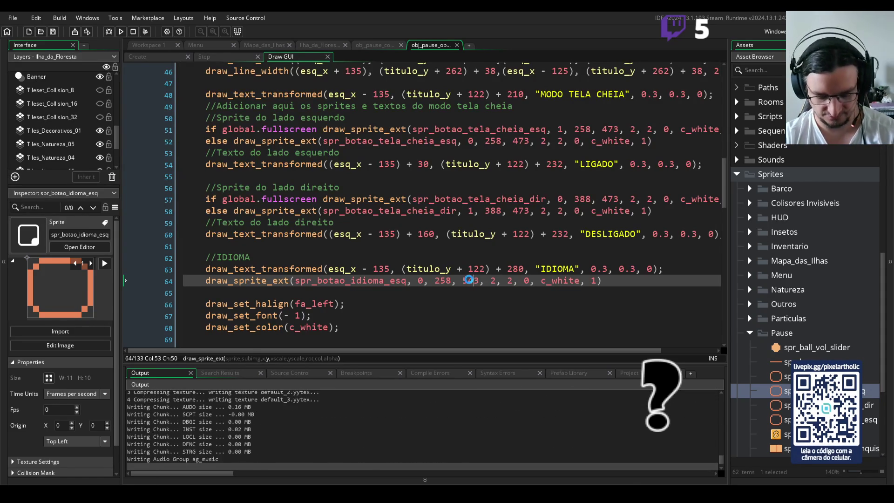
key("Return")
key("Escape")
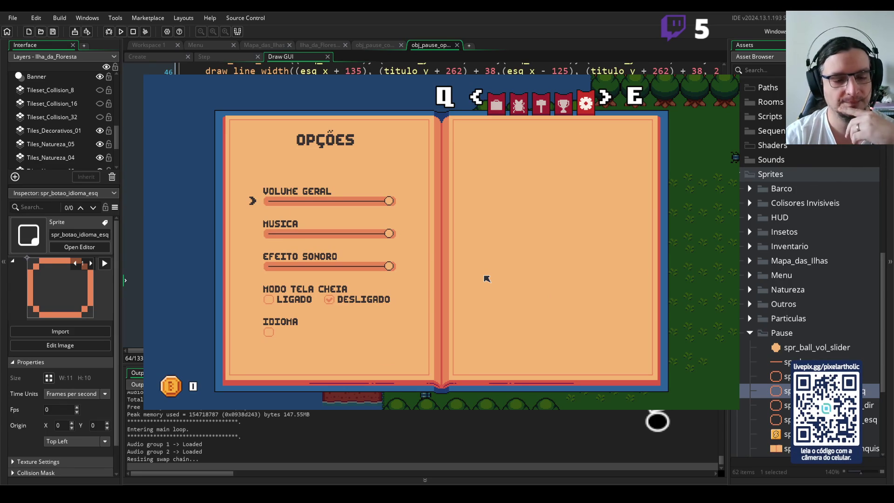
left_click(734, 76)
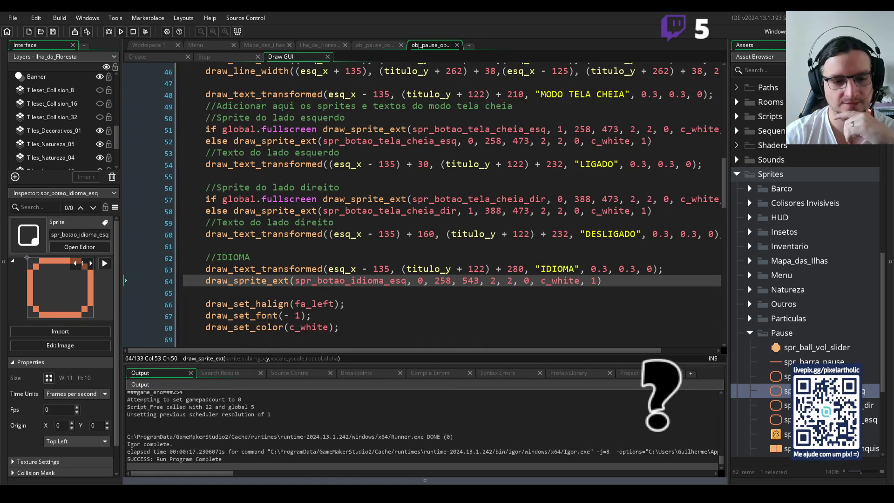
key("alt+Tab")
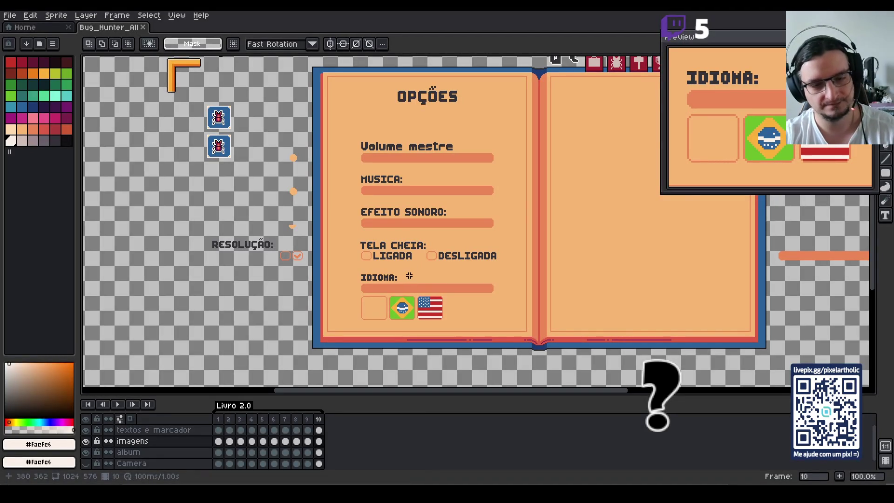
Select and copy the Brazil flag from the pause menu mockup.
key("Tab")
scroll(401, 305, "up", 3)
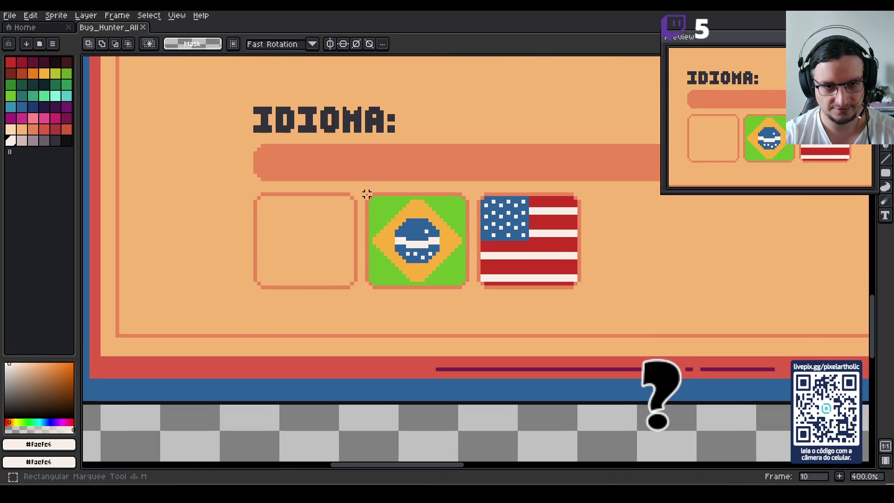
left_click_drag(366, 193, 470, 285)
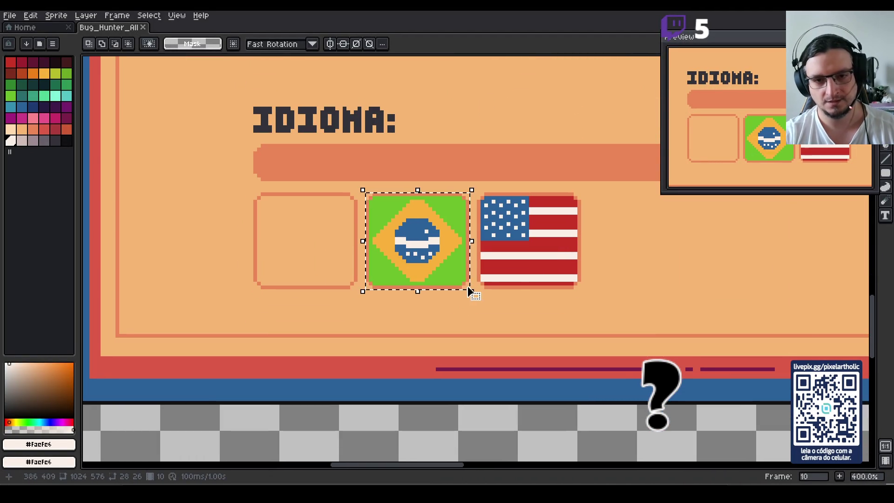
scroll(639, 265, "down", 2)
key("h")
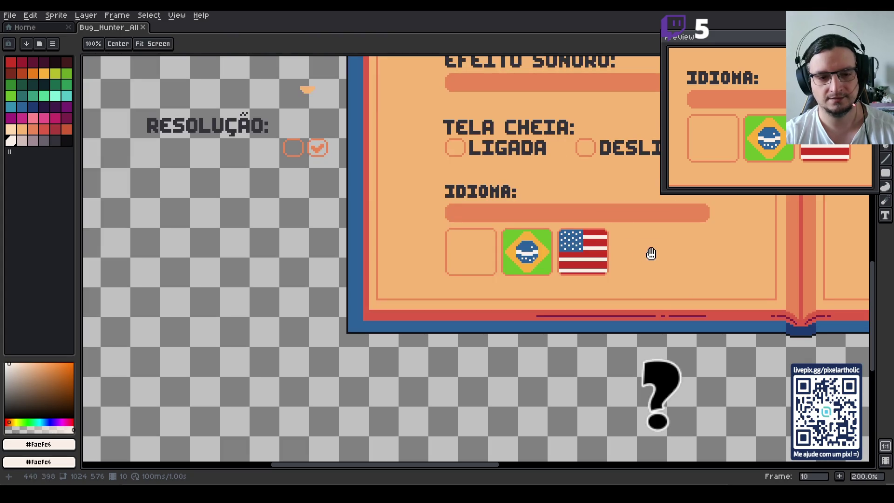
left_click_drag(650, 254, 501, 259)
Create a new 28 by 26 sprite and paste the Brazil flag into it.
left_click(9, 16)
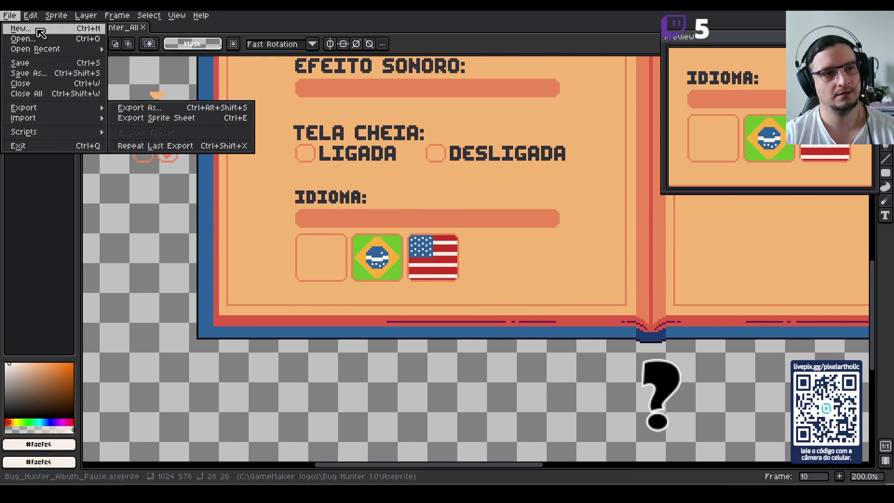
left_click(54, 30)
key("Return")
key("ctrl+v")
key("ctrl+d")
Set the export output to Idioma_PTBR.png in the Bug Hunter 1.0 Aseprite folder.
left_click(10, 15)
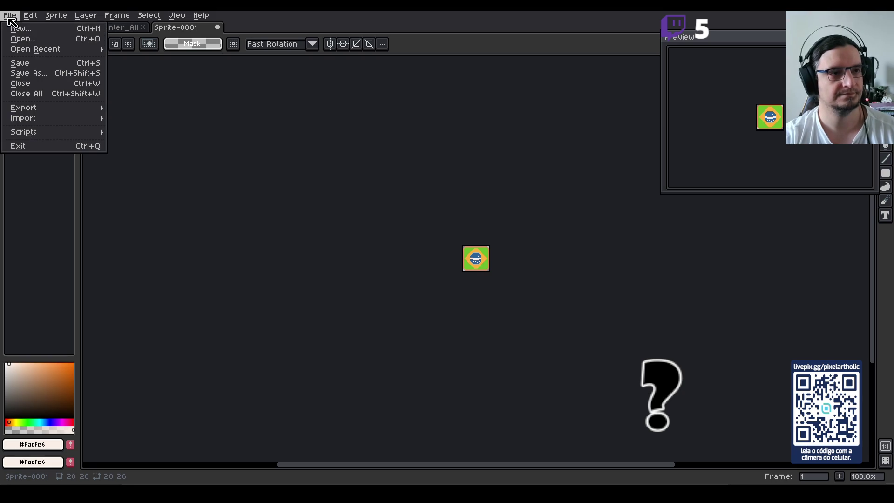
left_click(120, 108)
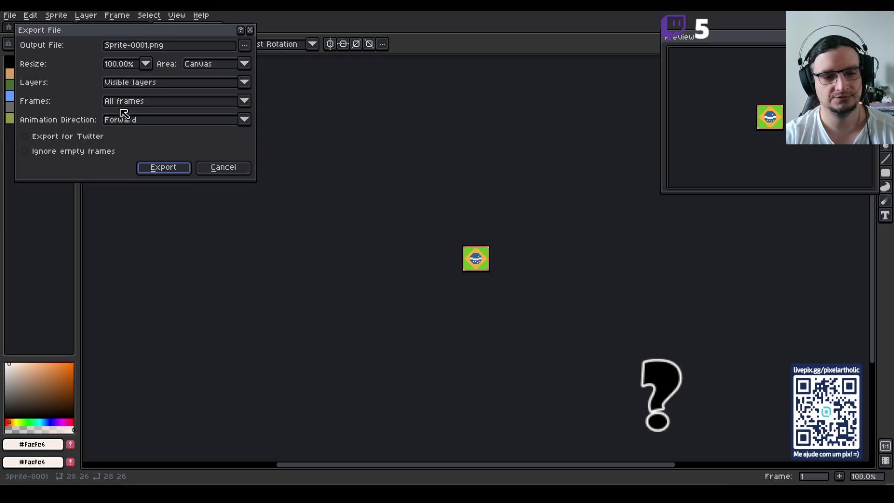
left_click(241, 50)
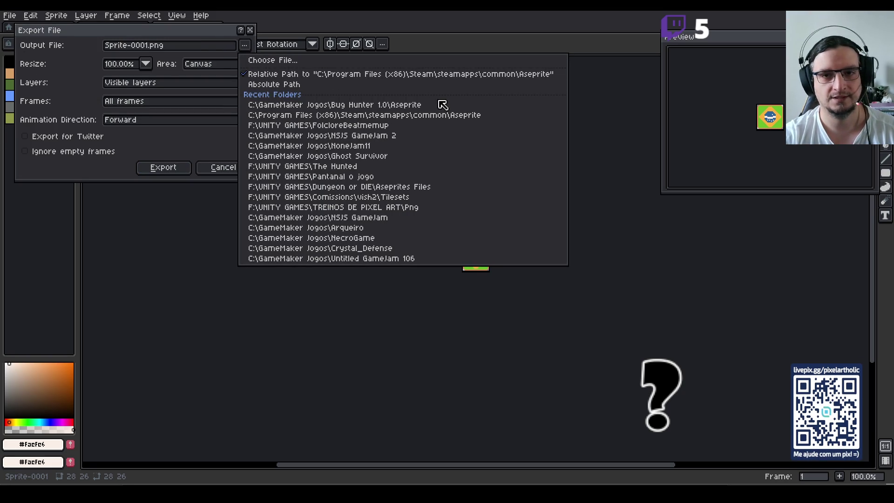
left_click(424, 108)
left_click(245, 45)
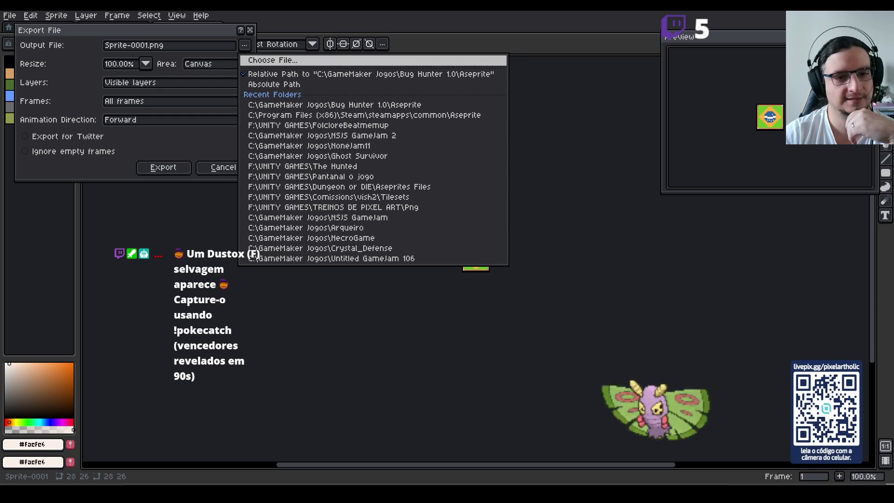
key("Return")
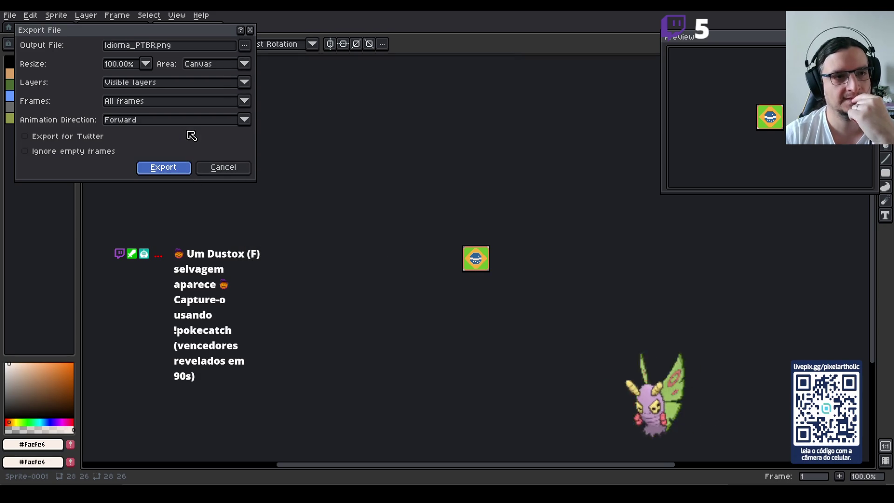
left_click(180, 165)
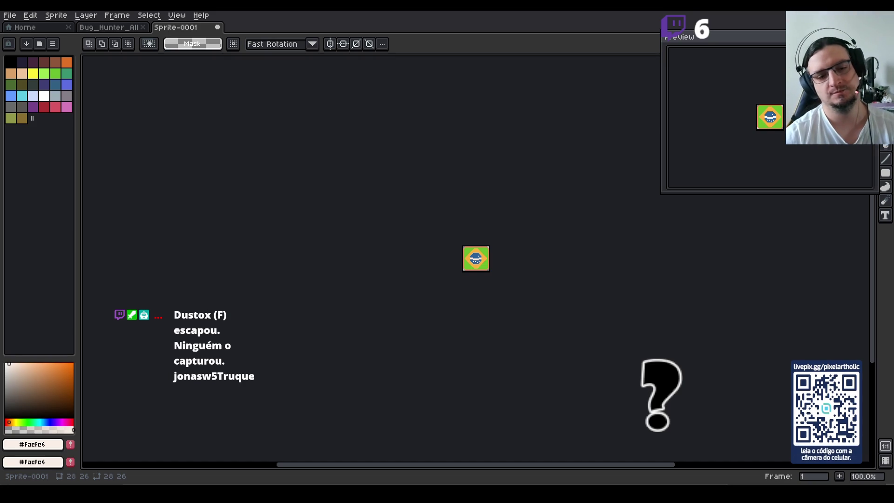
Confirm exporting the Brazil flag sprite as Idioma_PTBR.png.
key("Return")
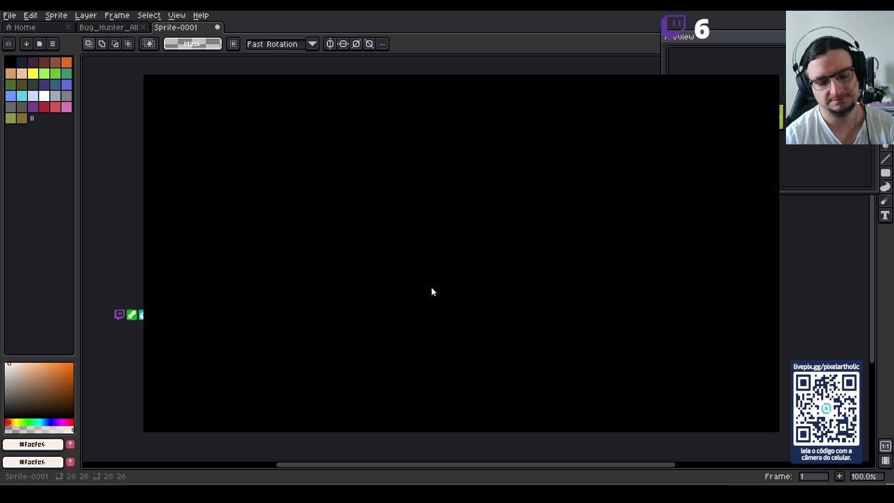
key("Escape")
key("q")
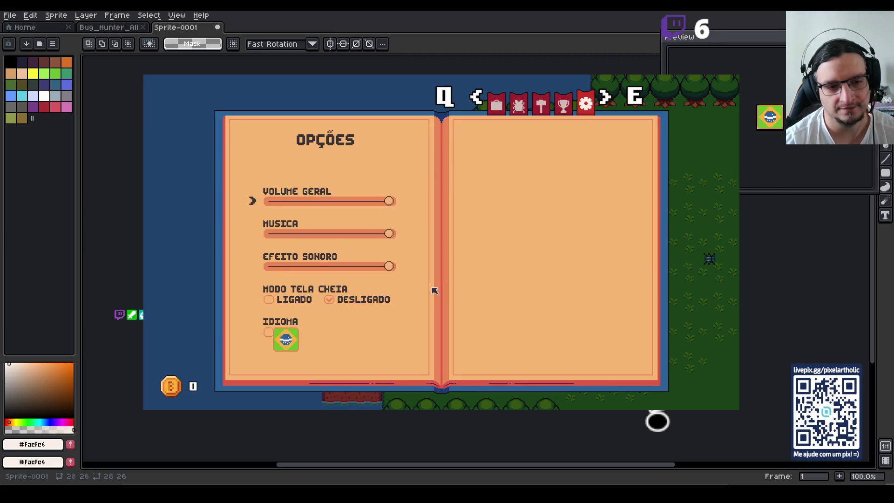
key("Escape")
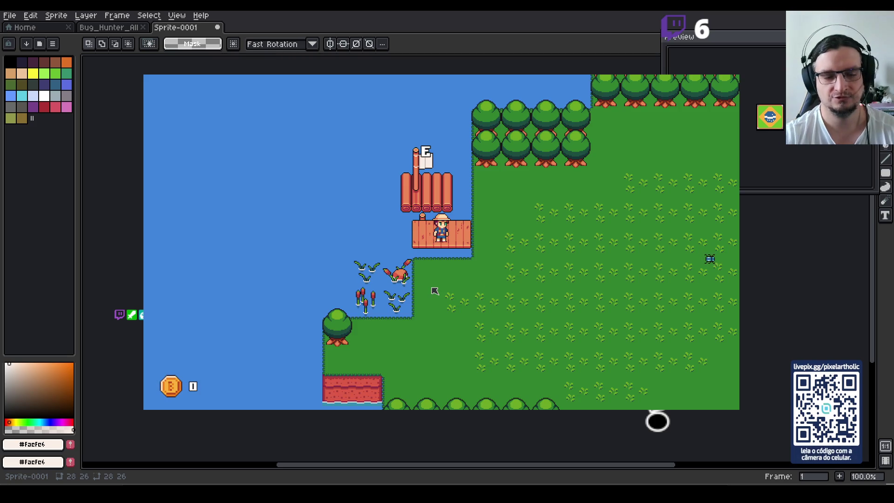
left_click(720, 72)
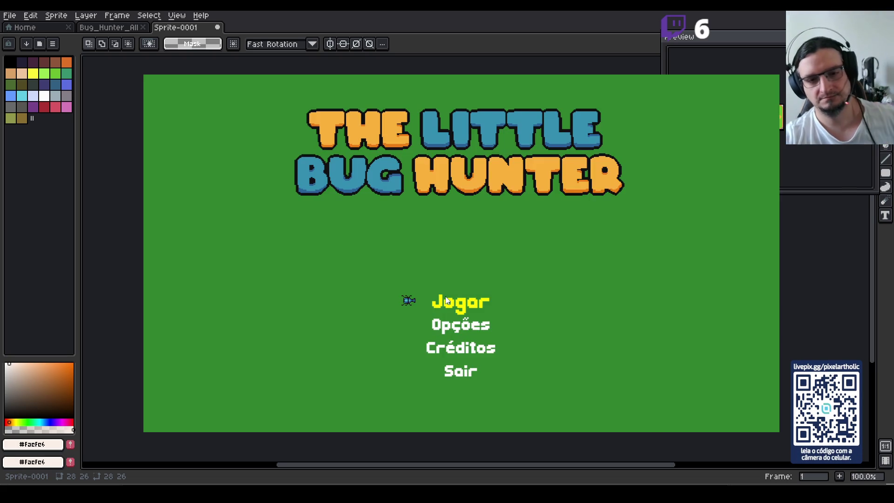
left_click(449, 303)
key("Escape")
key("q")
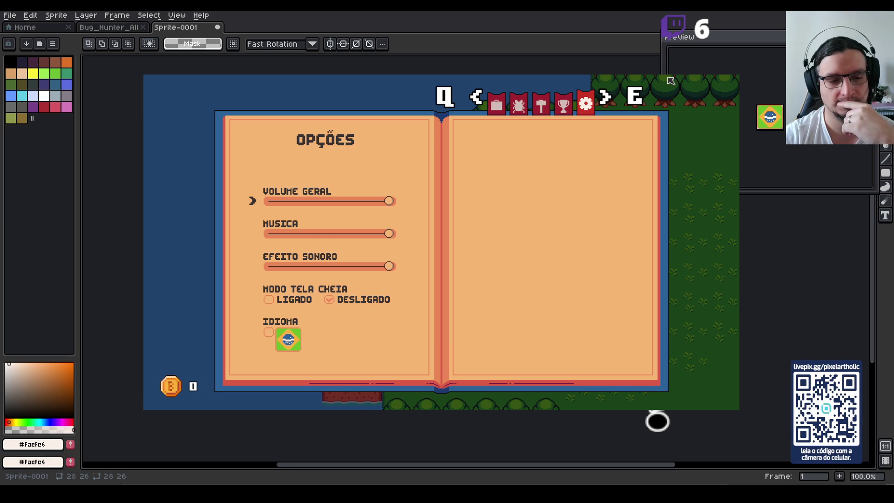
key("Escape")
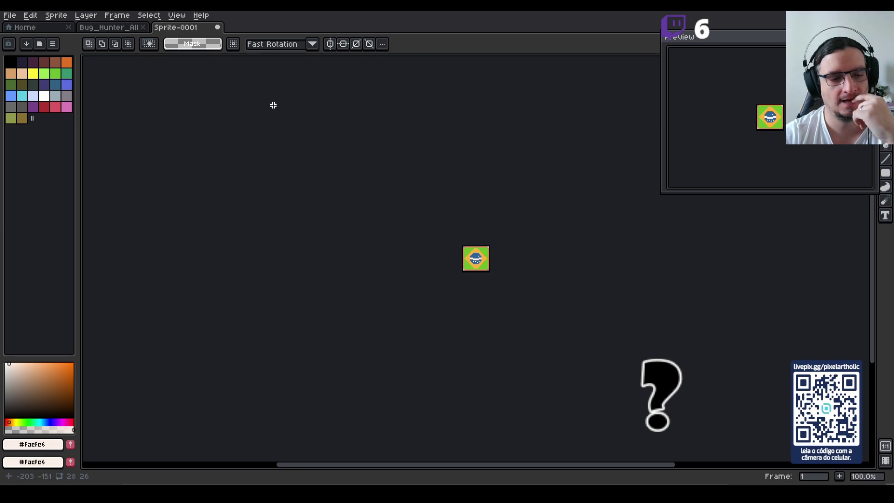
key("ctrl+alt+c")
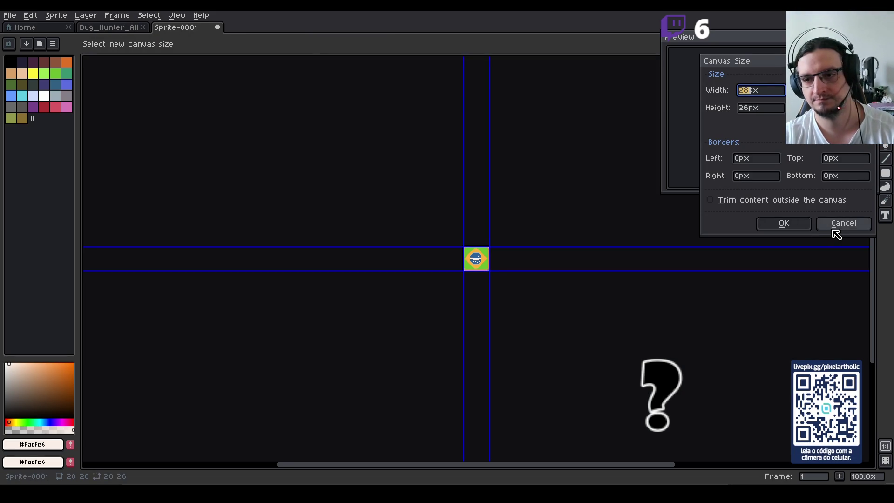
left_click(837, 233)
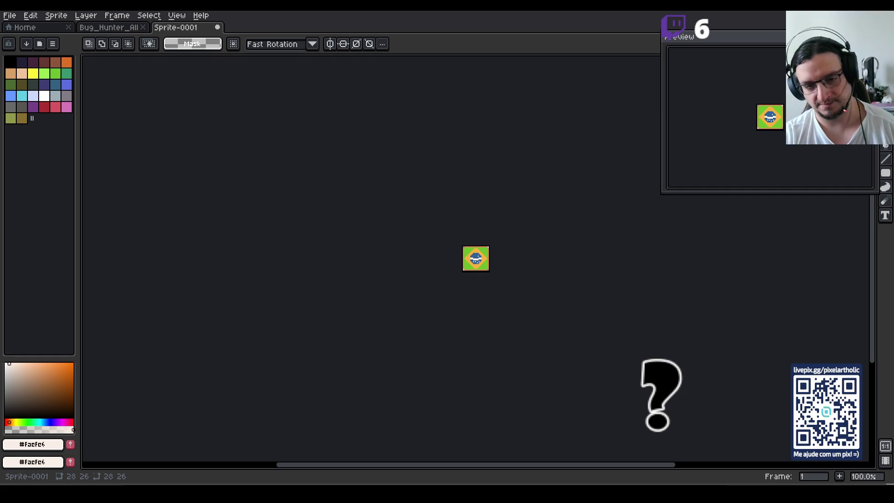
key("Return")
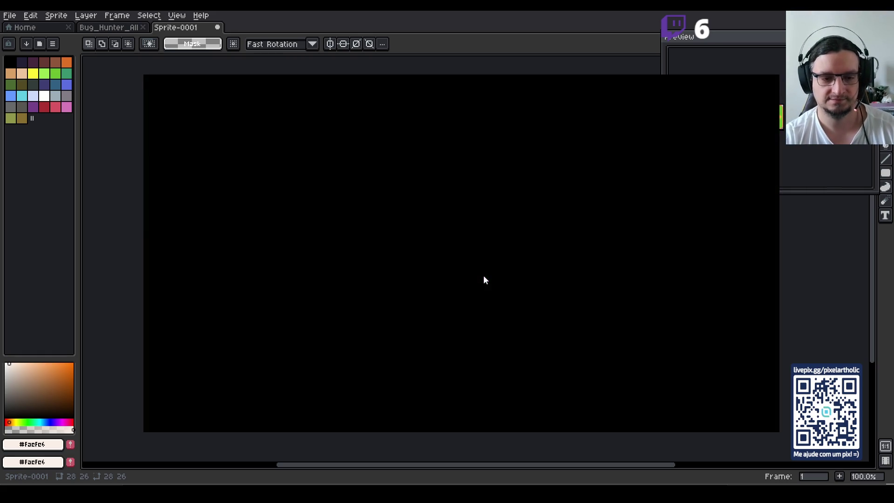
key("Escape")
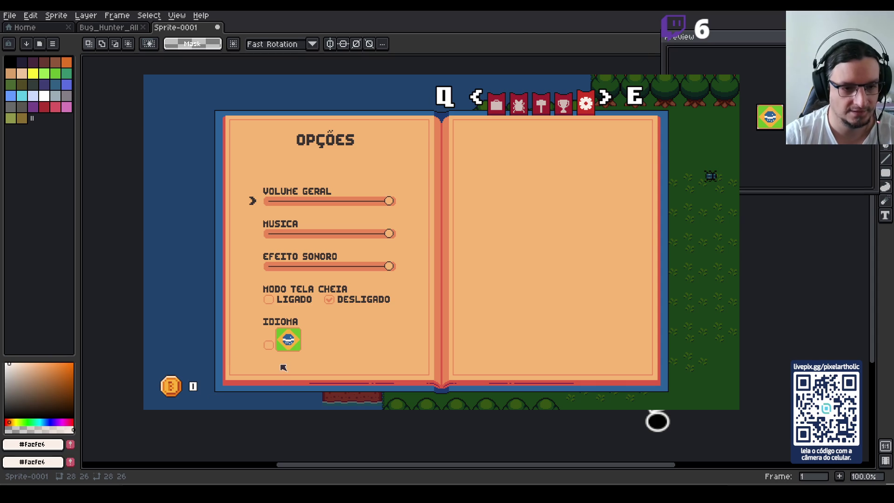
key("alt+F4")
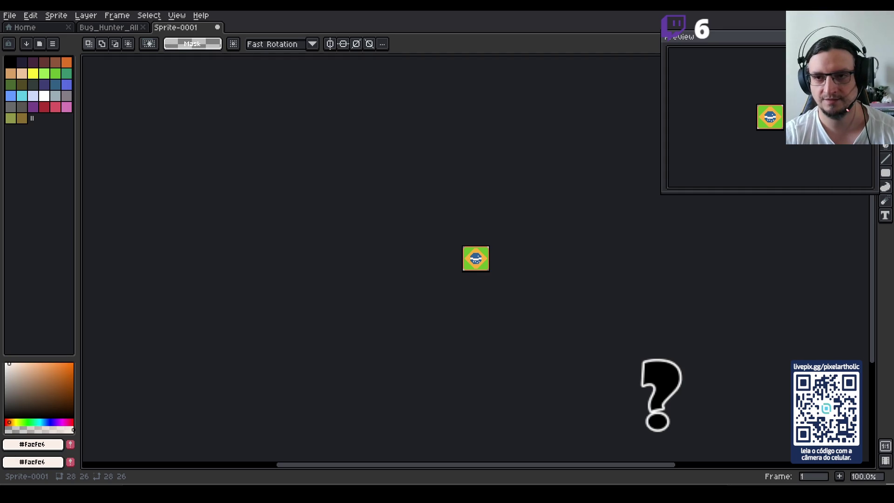
key("Escape")
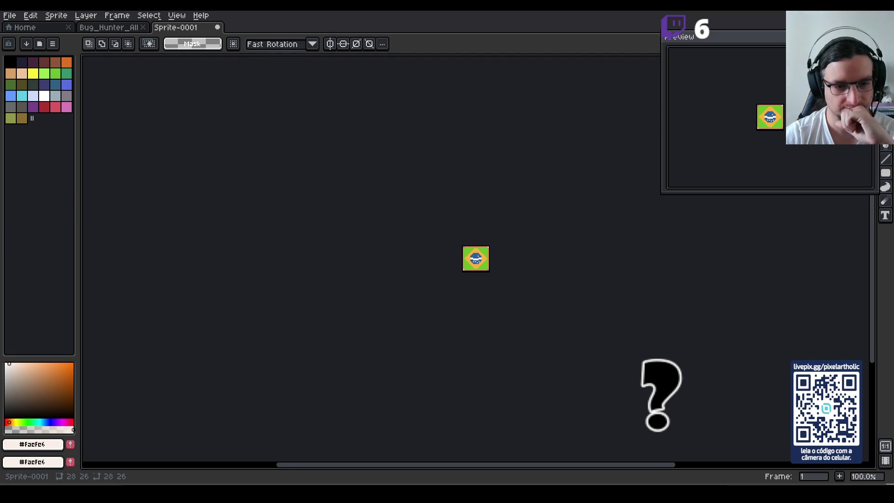
key("Return")
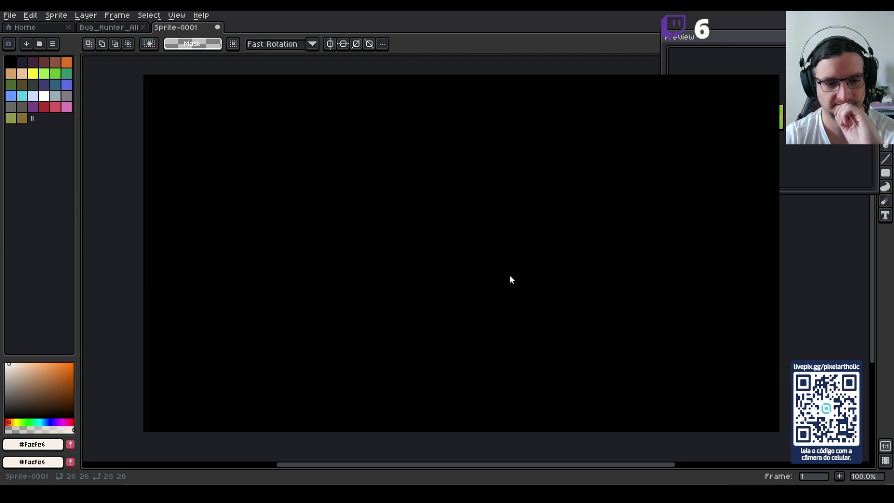
key("Escape")
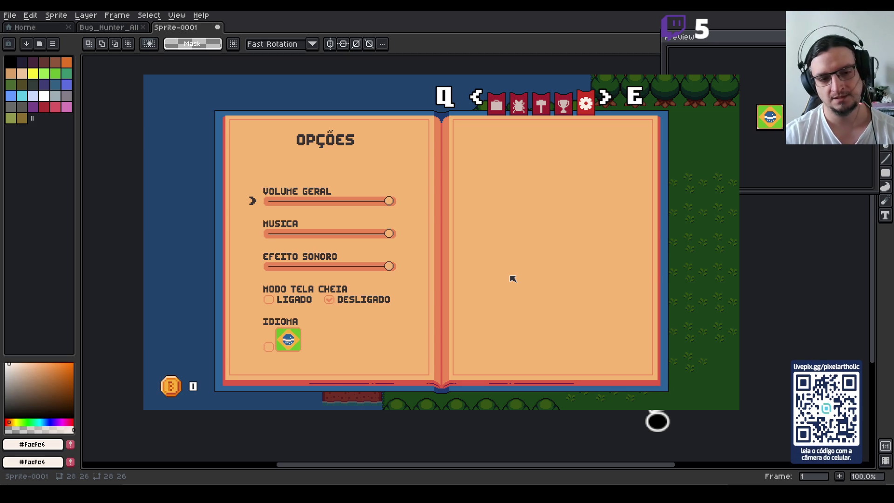
key("Escape")
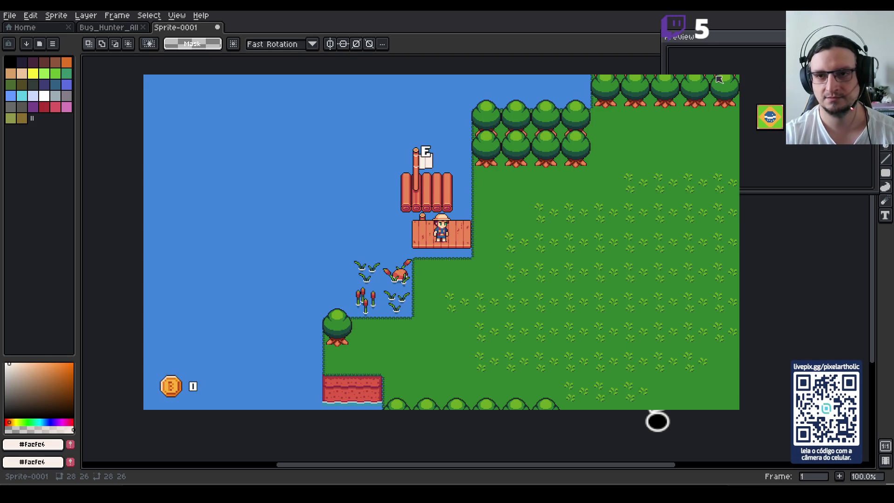
key("alt+F4")
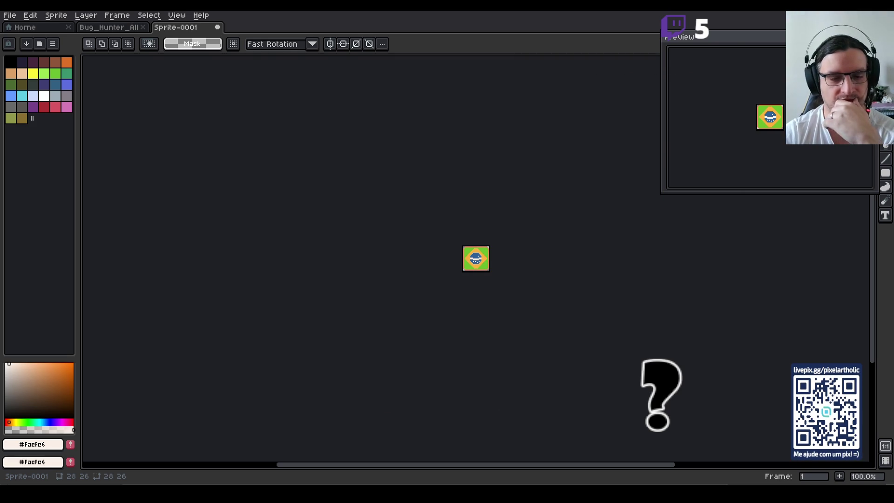
Select and copy the US flag from the Idioma row of the pause menu artwork.
left_click(93, 28)
scroll(435, 256, "up", 1)
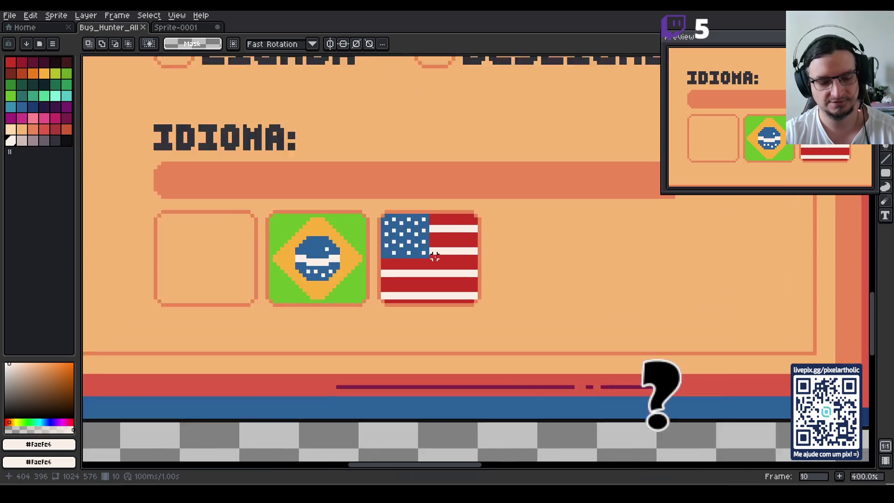
scroll(435, 256, "up", 1)
key("m")
mouse_move(365, 202)
left_mouse_down()
mouse_move(490, 304)
mouse_move(495, 318)
left_mouse_up()
scroll(531, 284, "down", 3)
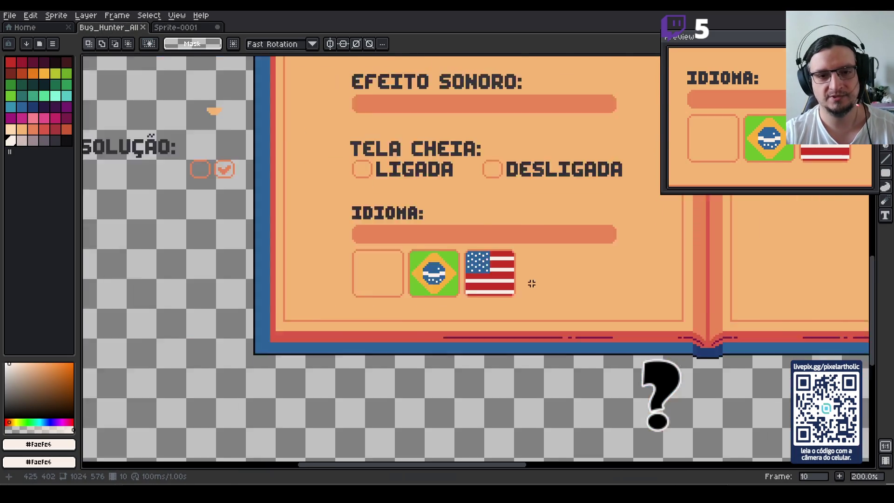
scroll(532, 284, "down", 1)
scroll(531, 284, "up", 1)
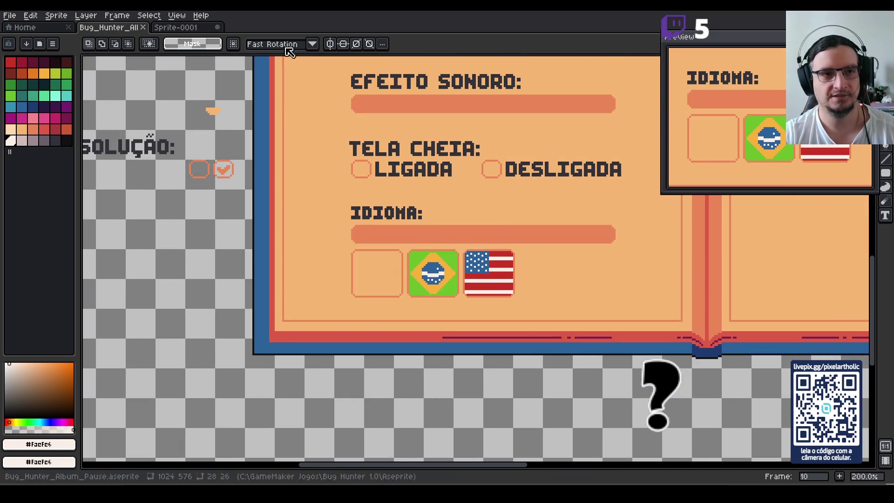
Replace the Brazil flag in the small sprite with the pasted US flag.
left_click(188, 28)
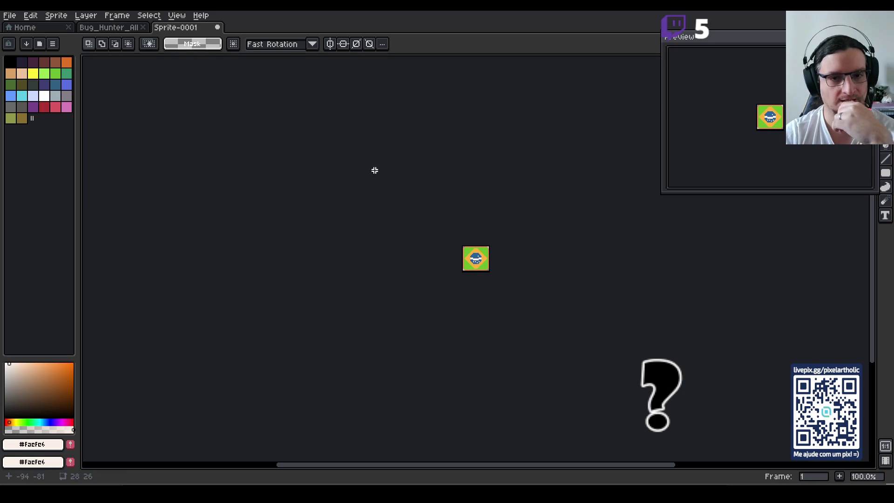
key("ctrl+a")
key("Delete")
key("ctrl+v")
key("Return")
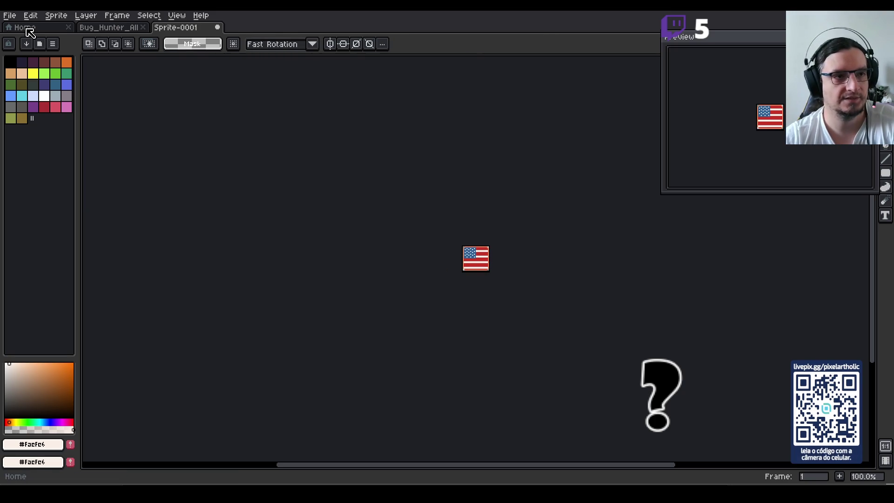
Export the US flag sprite as Idioma_ENG.png.
left_click(9, 15)
mouse_move(70, 108)
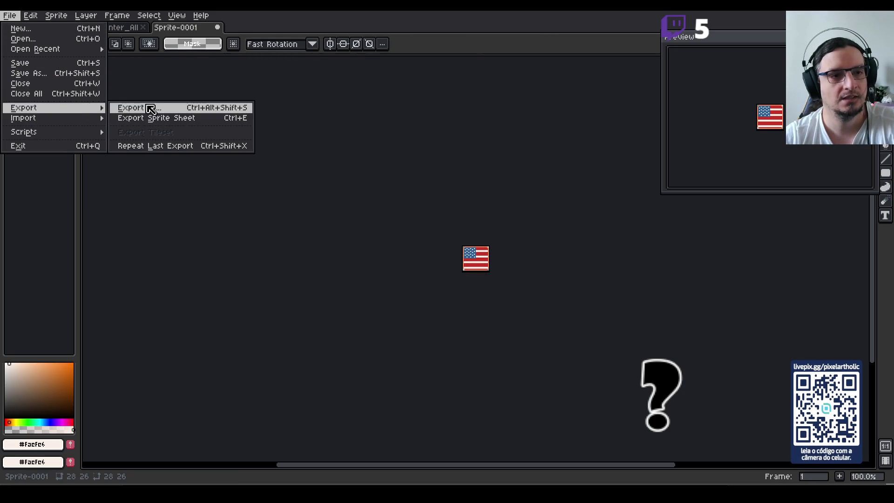
left_click(150, 109)
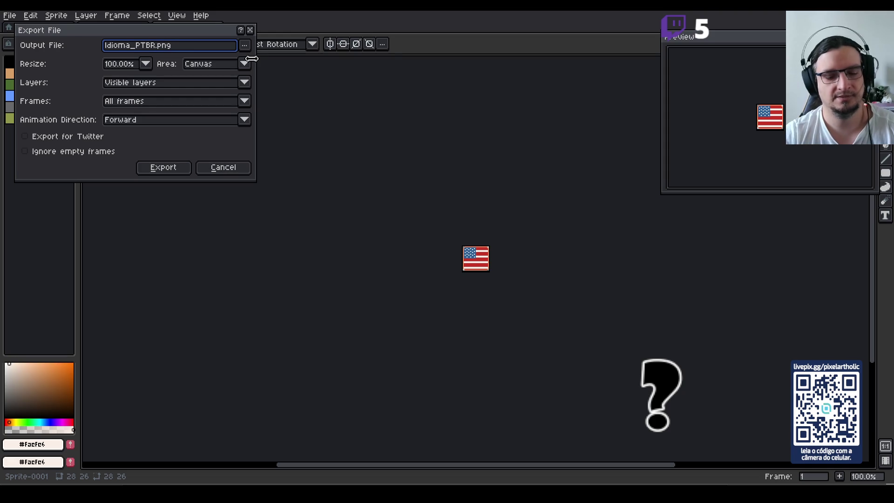
key("BackSpace")
key("BackSpace")
key("BackSpace")
key("BackSpace")
type("EN")
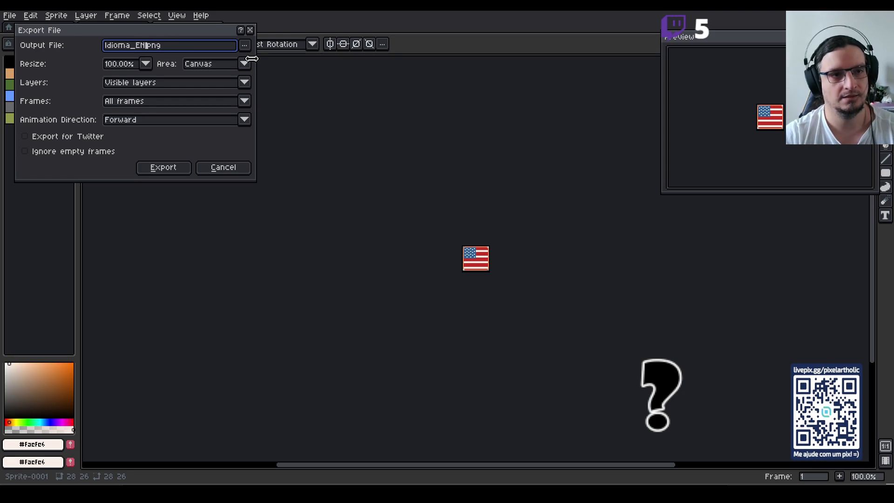
type("G")
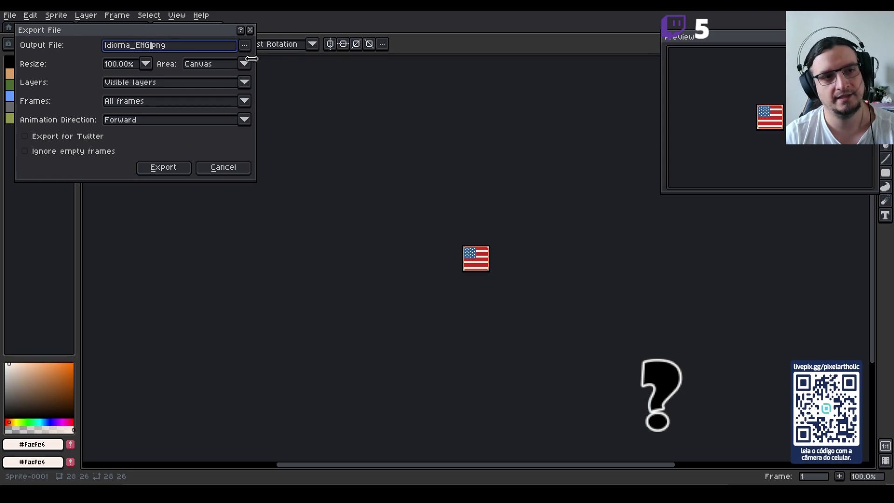
key("Return")
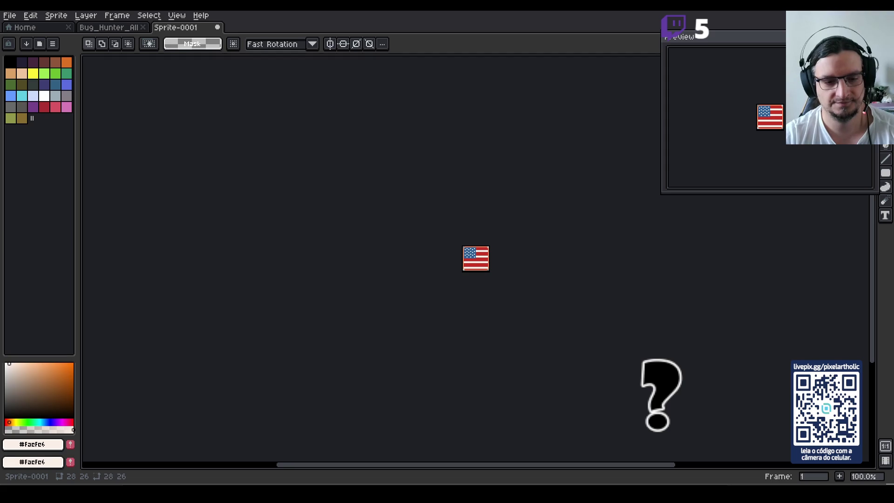
key("alt+Tab")
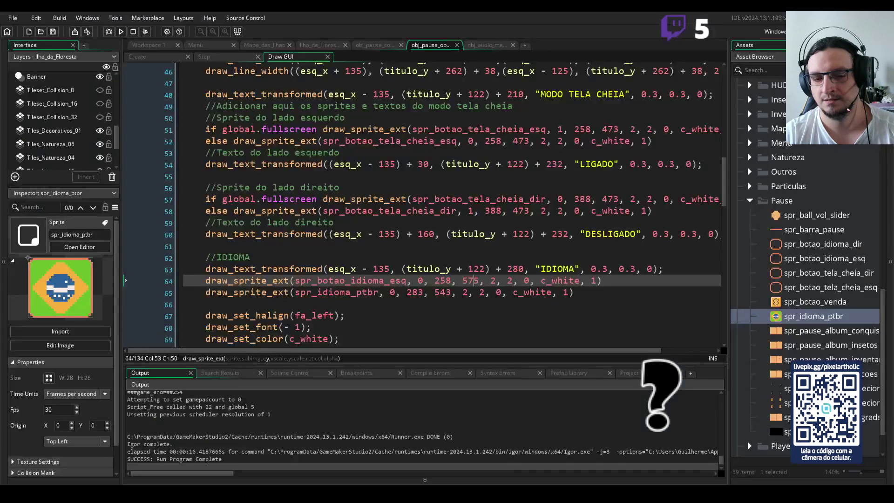
Create sprite spr_idioma_eng beside spr_idioma_ptbr and import the 28 by 26 US flag image.
right_click(780, 317)
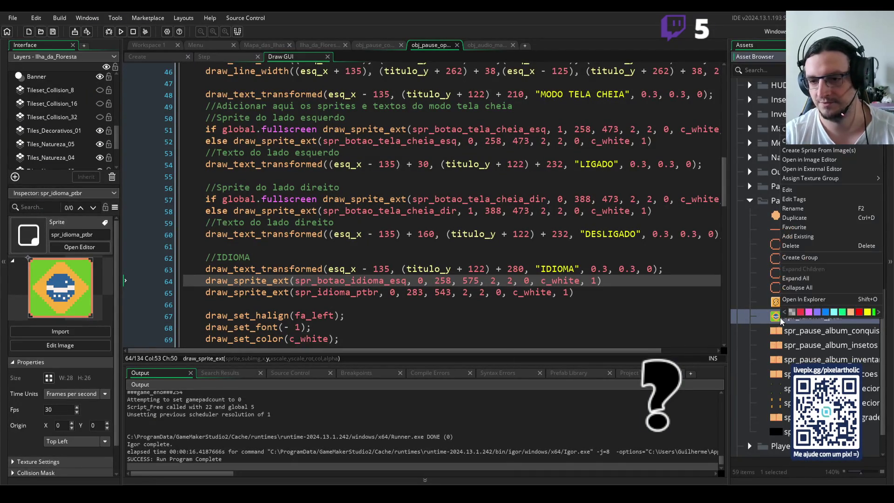
left_click(836, 146)
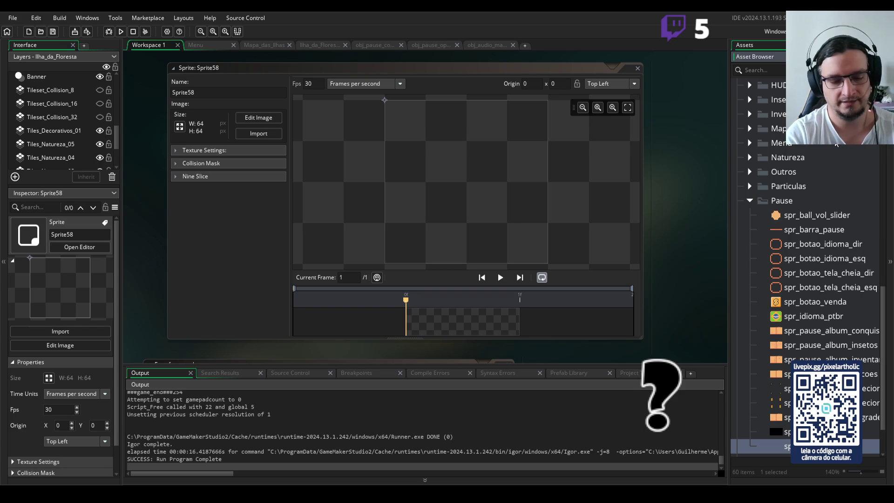
key("Return")
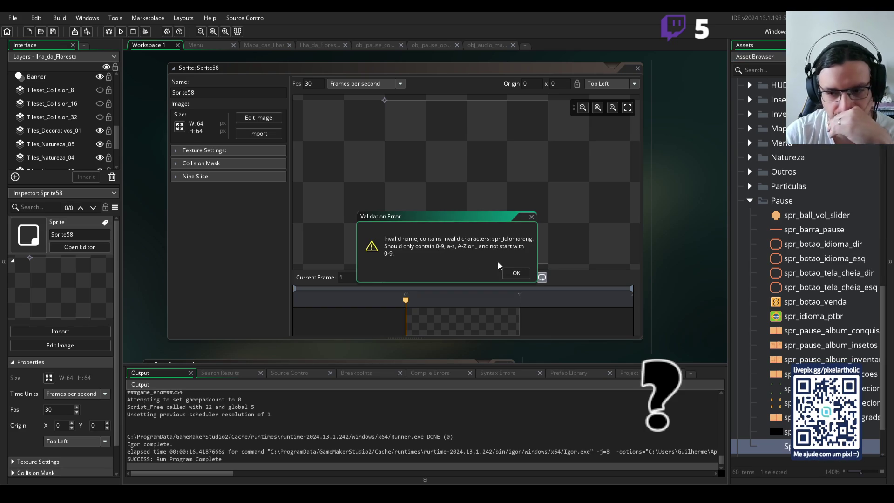
left_click(516, 274)
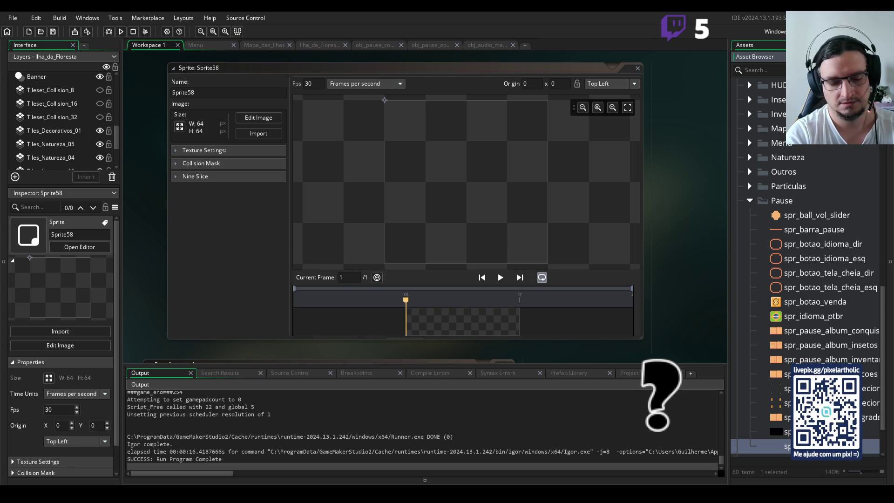
key("Return")
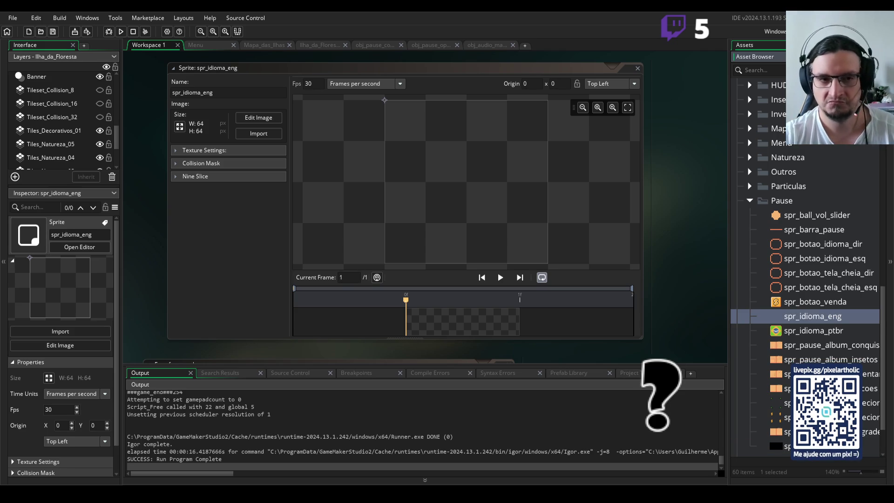
left_click(258, 133)
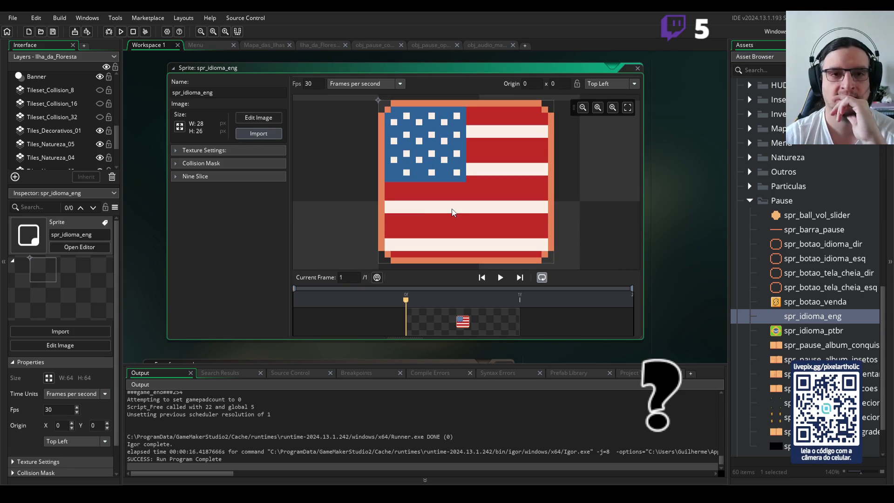
left_click(637, 70)
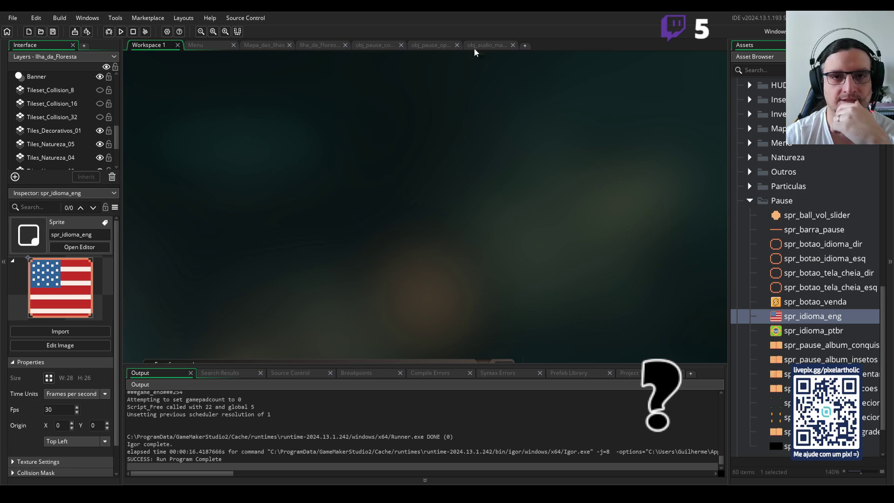
left_click(435, 44)
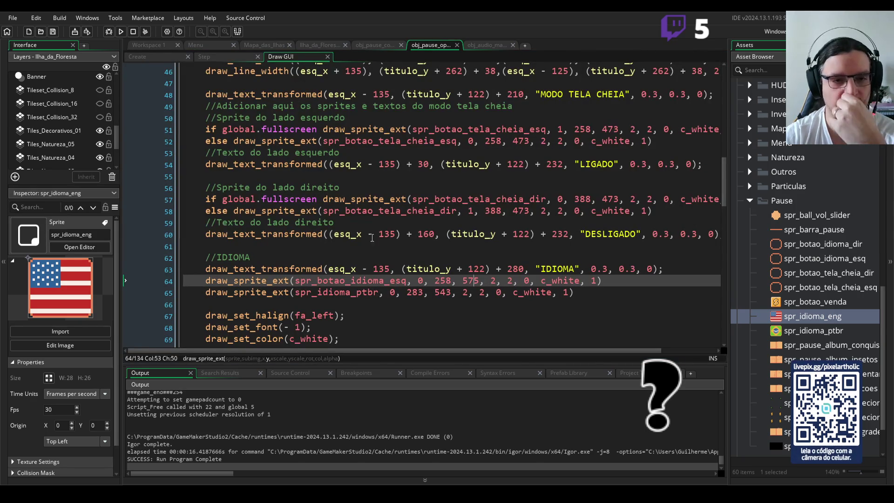
Append '- PTBR' to the IDIOMA comment and paste a copy of the block below it.
left_click(306, 253)
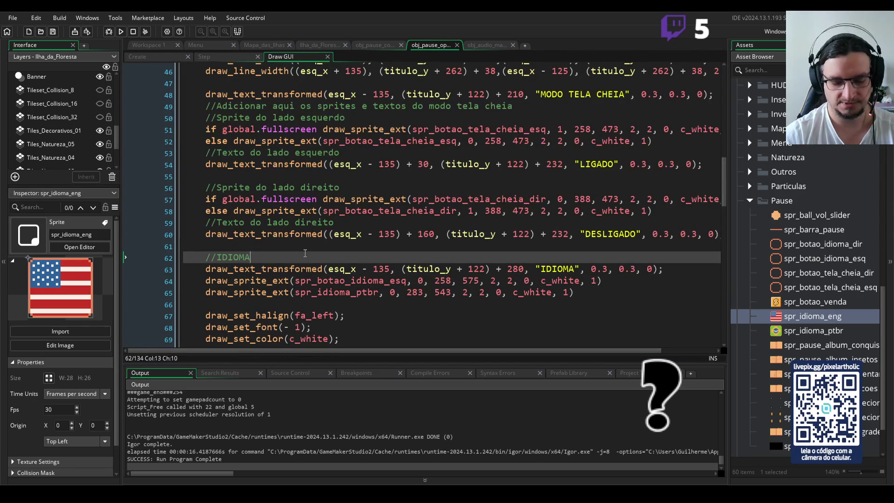
type("- P")
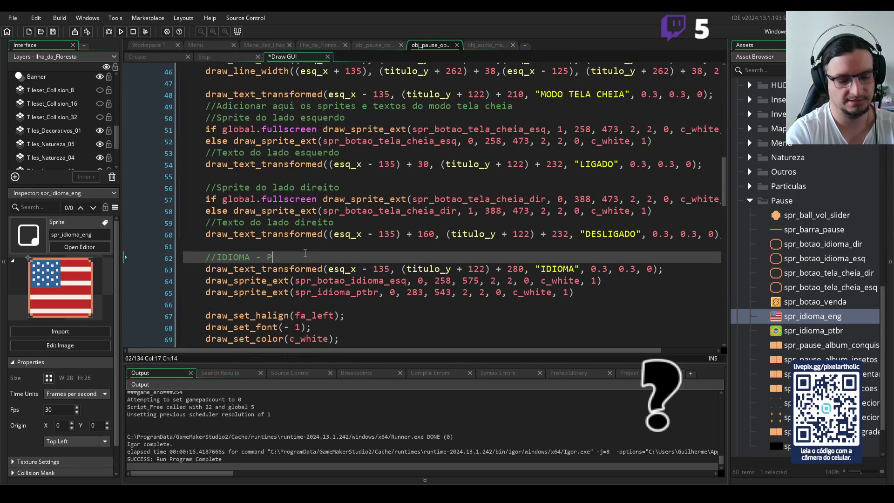
type("TBR")
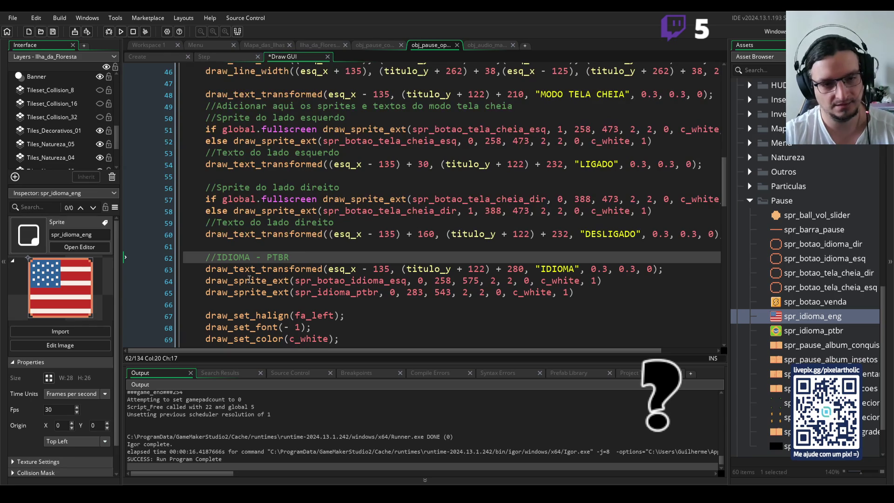
key("Down")
key("Right")
key("Right")
key("Right")
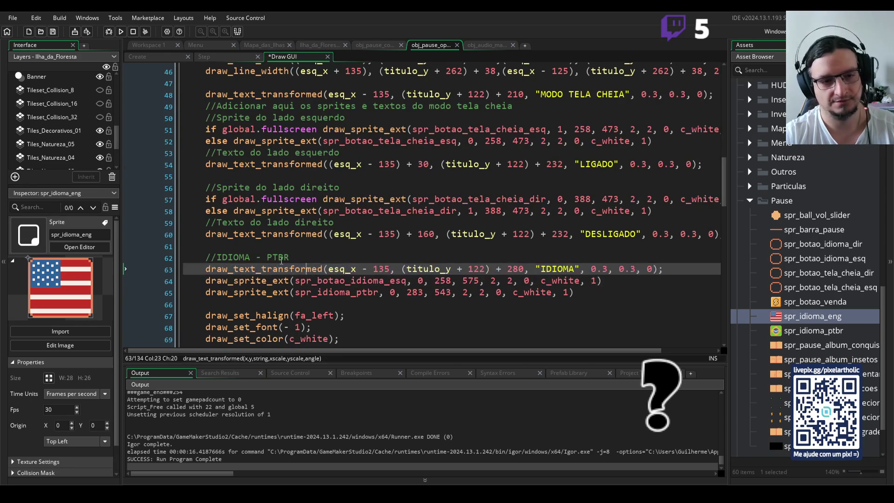
mouse_move(206, 257)
left_mouse_down()
mouse_move(665, 303)
mouse_move(667, 293)
left_mouse_up()
key("ctrl+c")
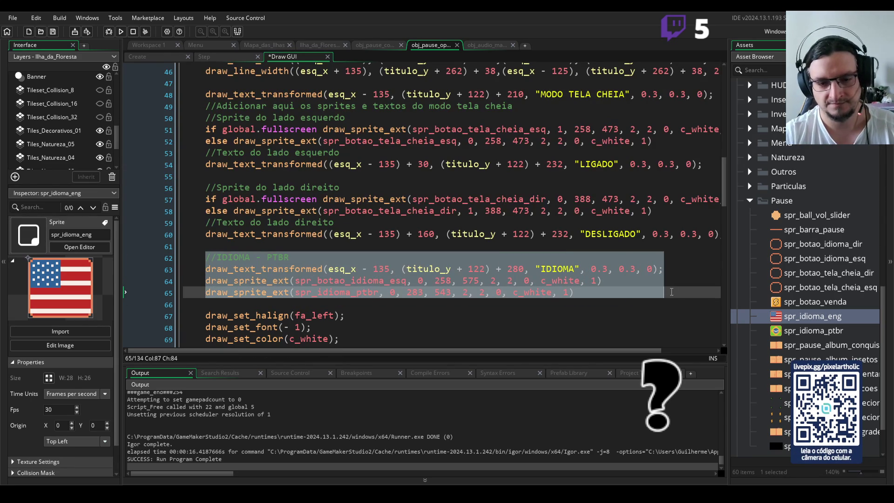
left_click(616, 292)
key("Return")
key("Return")
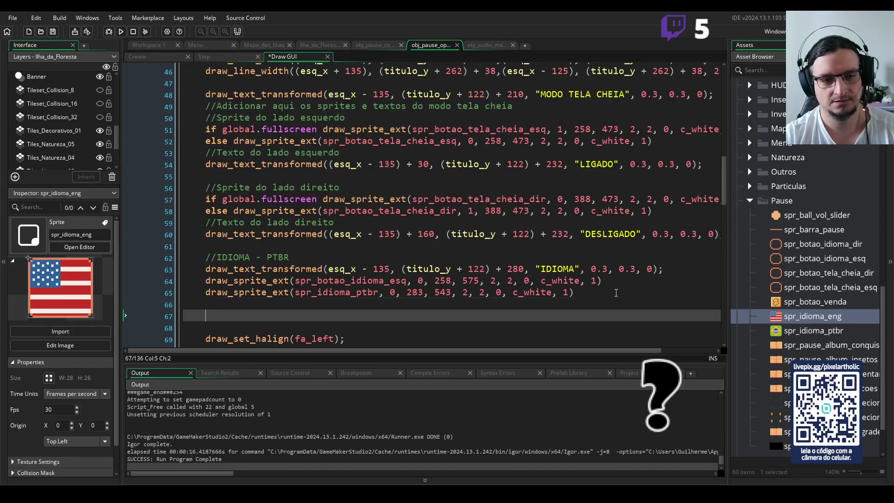
key("ctrl+v")
Rename the copied comment to IDIOMA - ENG and remove its duplicated label line.
double_click(277, 232)
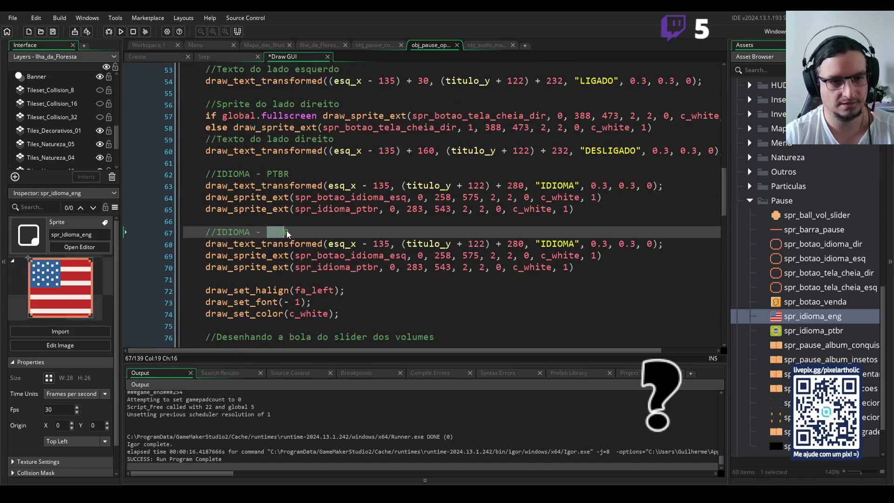
type("ENG")
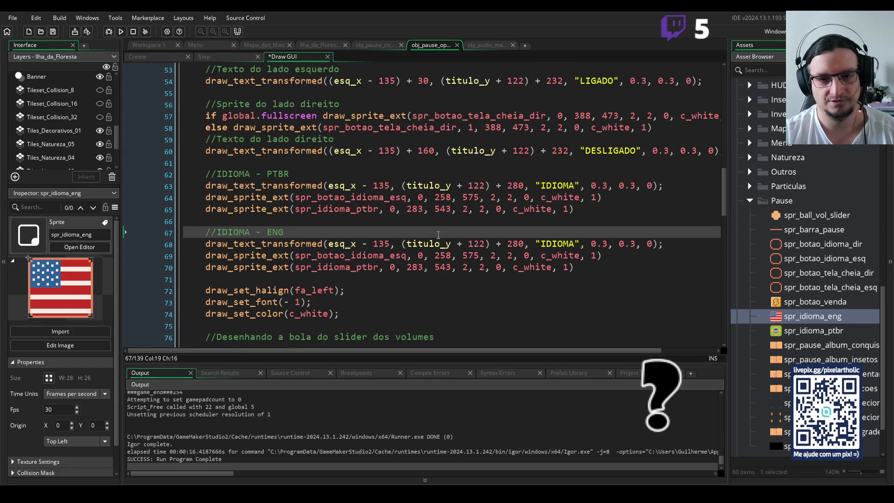
left_click_drag(663, 243, 202, 242)
key("BackSpace")
left_click(302, 232)
key("Delete")
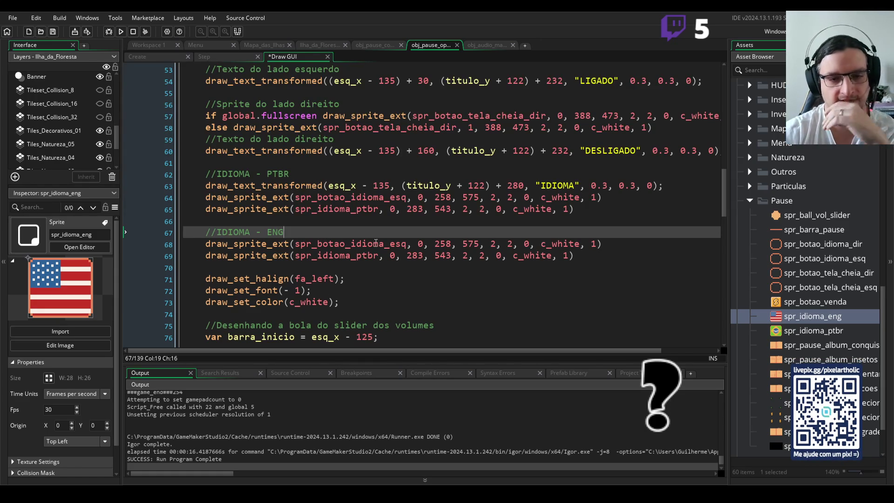
Make the copy draw spr_botao_idioma_dir and spr_idioma_eng, with the button at x 388.
left_click(404, 245)
key("BackSpace")
key("BackSpace")
key("BackSpace")
type("d")
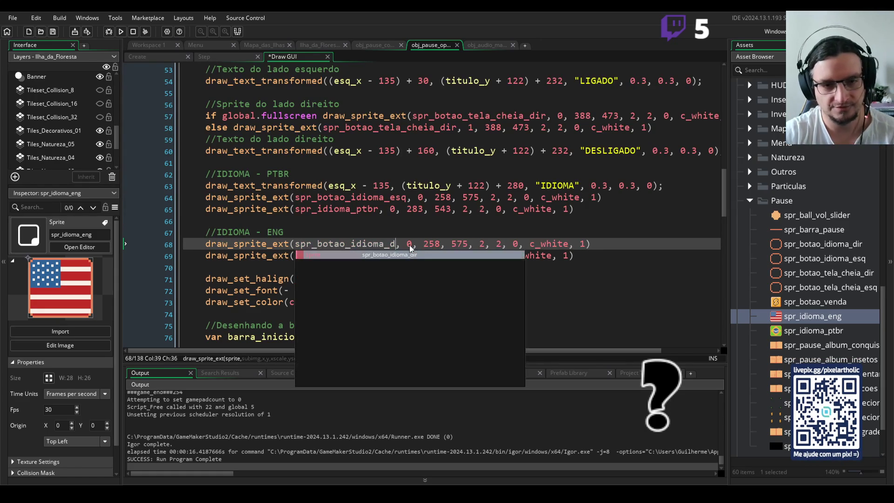
left_click(418, 256)
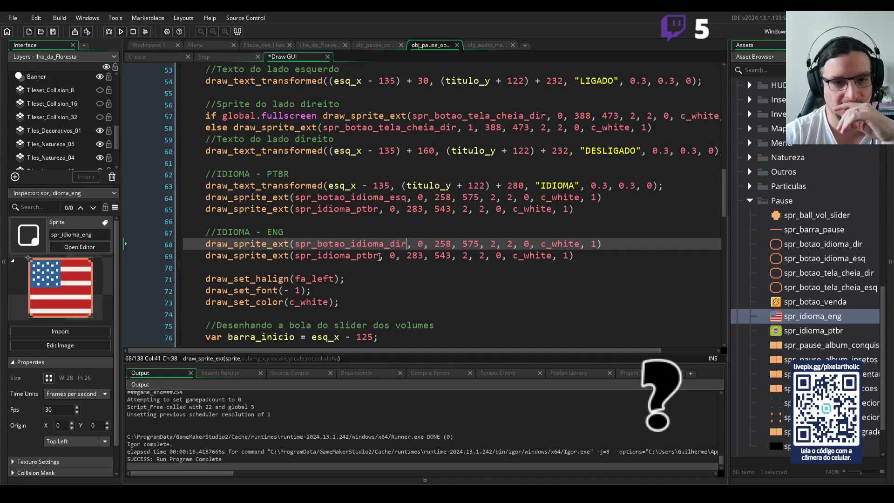
left_click_drag(381, 256, 361, 257)
type("e")
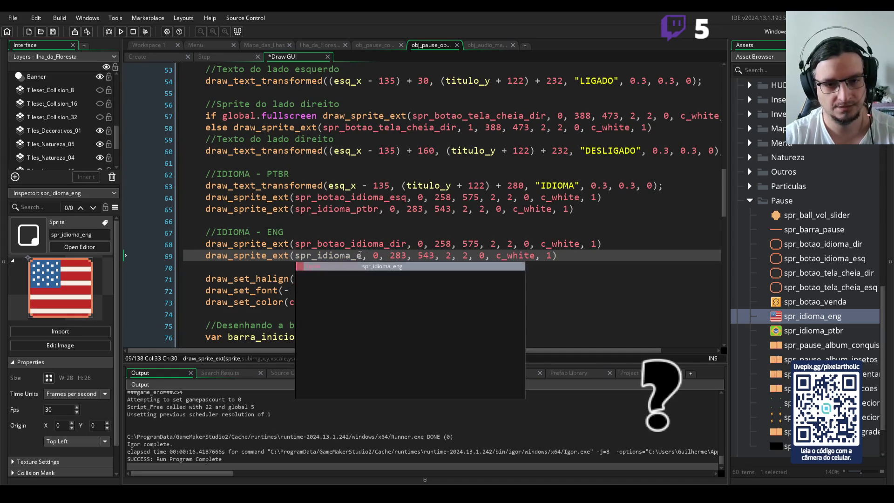
left_click(390, 268)
left_click(443, 257)
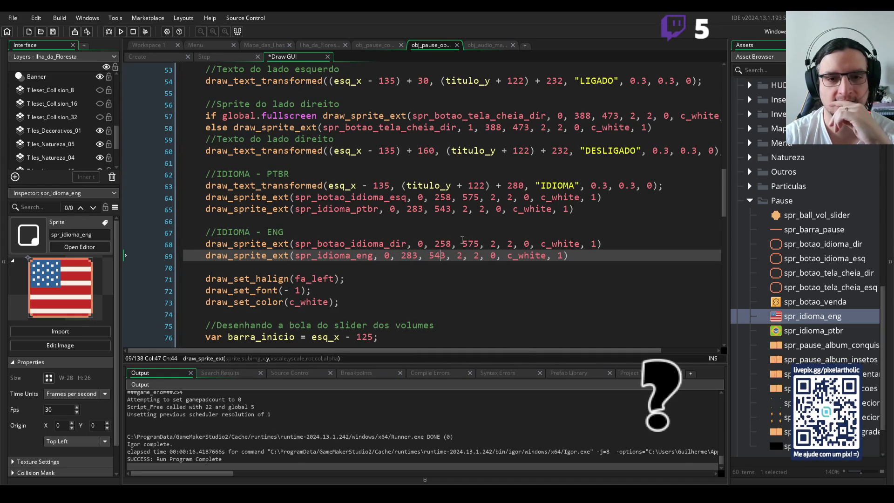
double_click(440, 243)
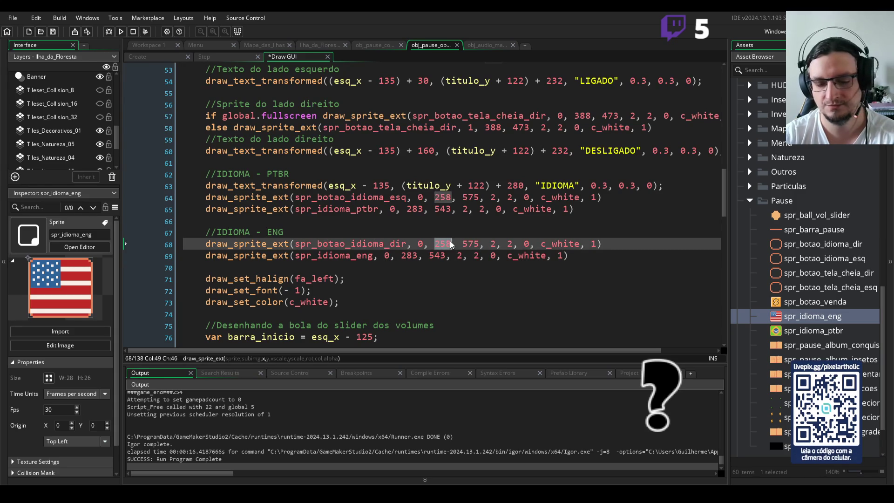
type("388")
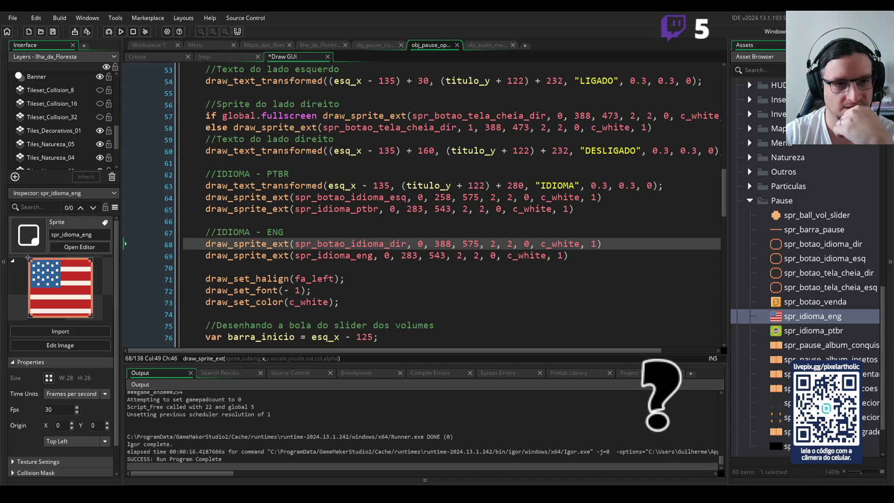
Change the ENG flag's x from 283 to 410, then save and run the game.
left_click(437, 209)
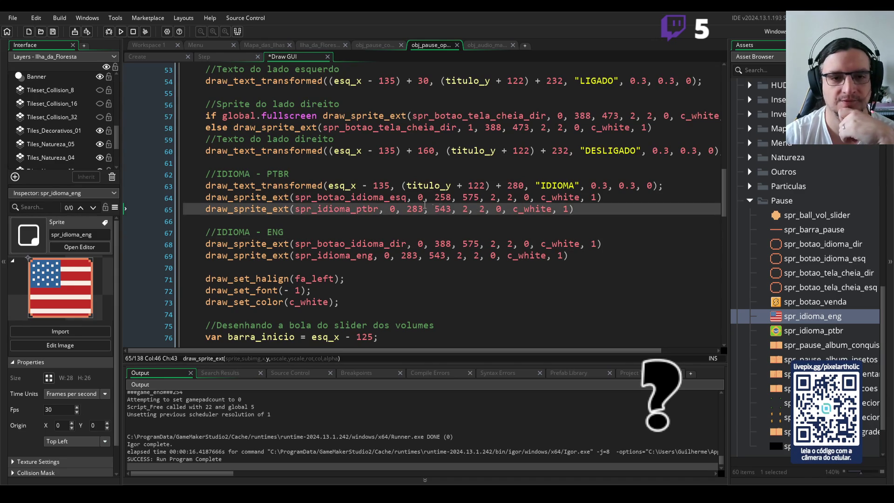
left_click(425, 197)
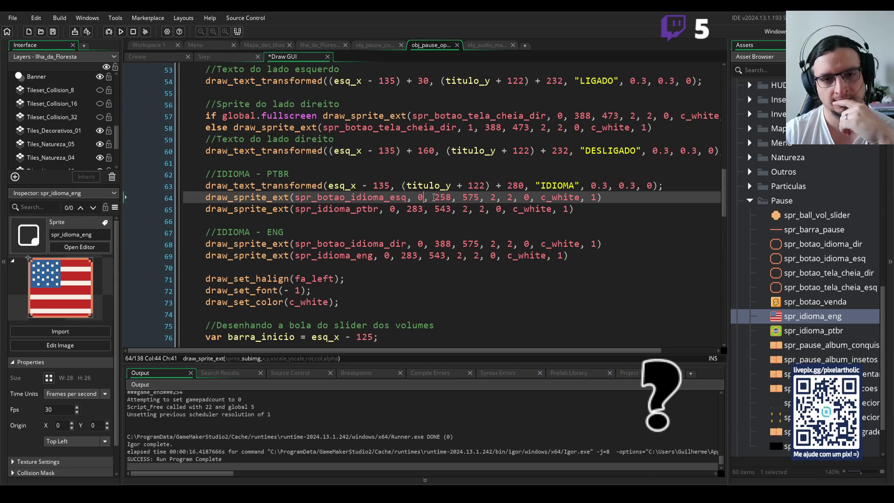
left_click_drag(435, 198, 451, 198)
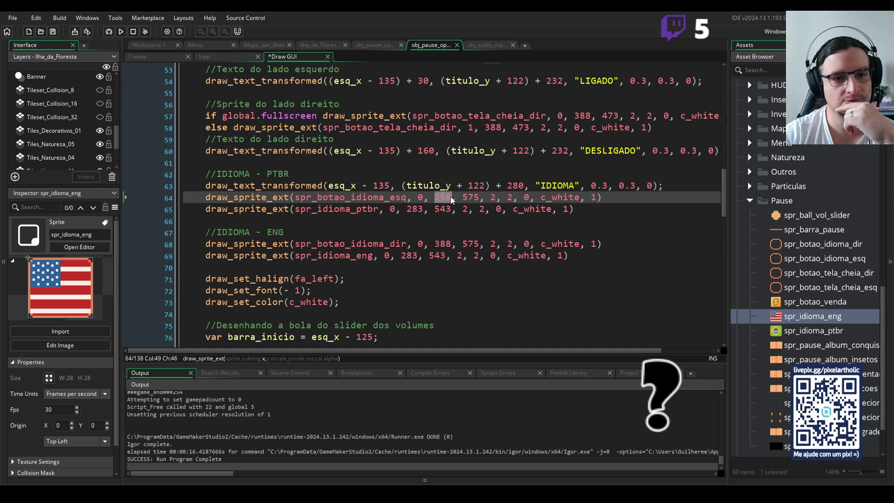
key("Left")
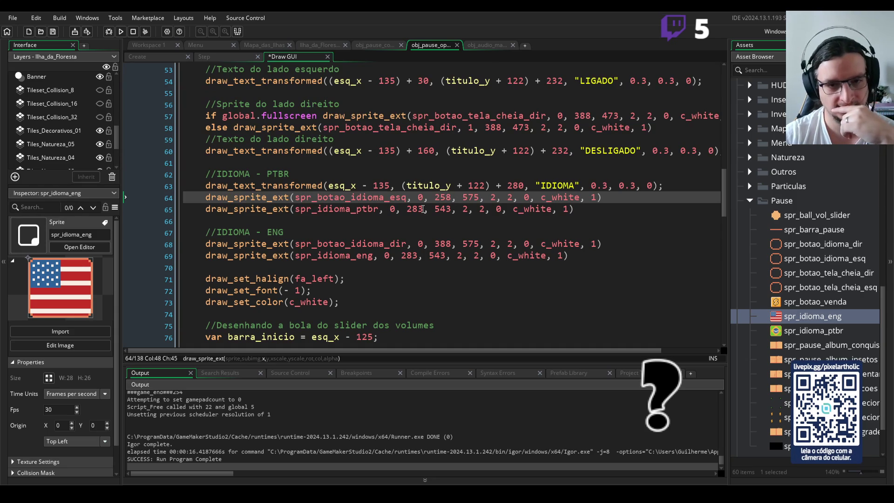
left_click(437, 243)
left_click_drag(448, 243, 451, 243)
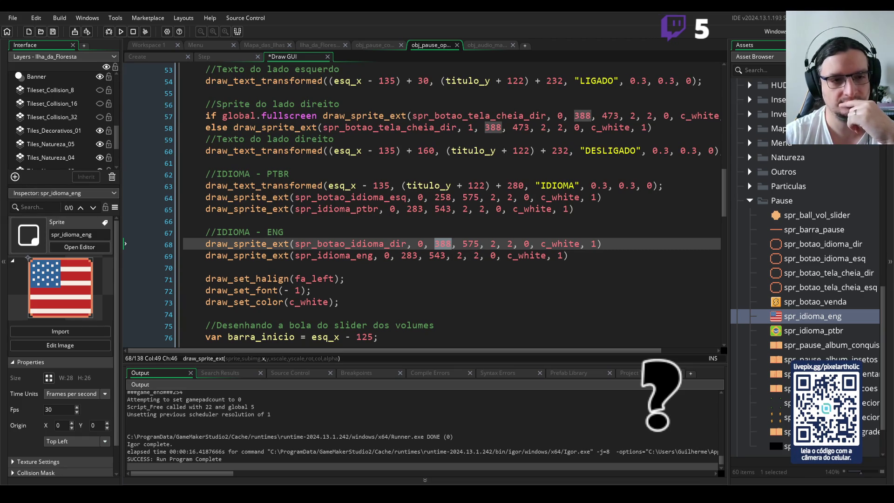
double_click(407, 255)
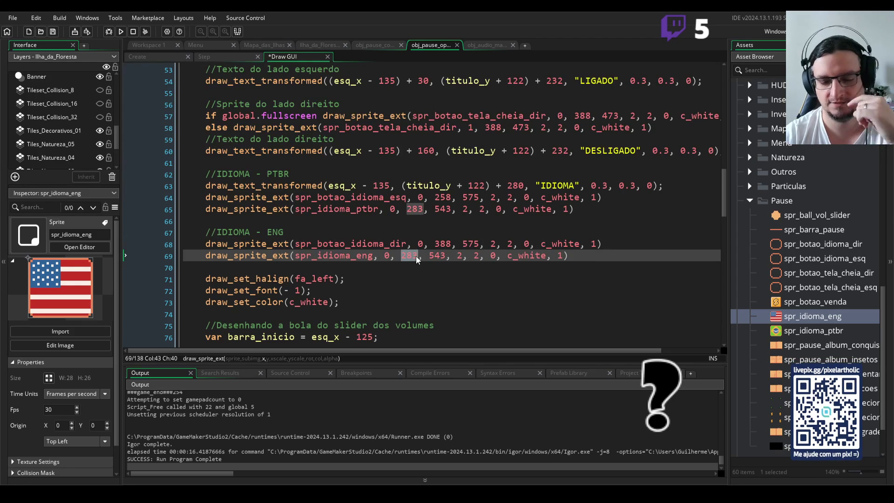
type("410")
key("F5")
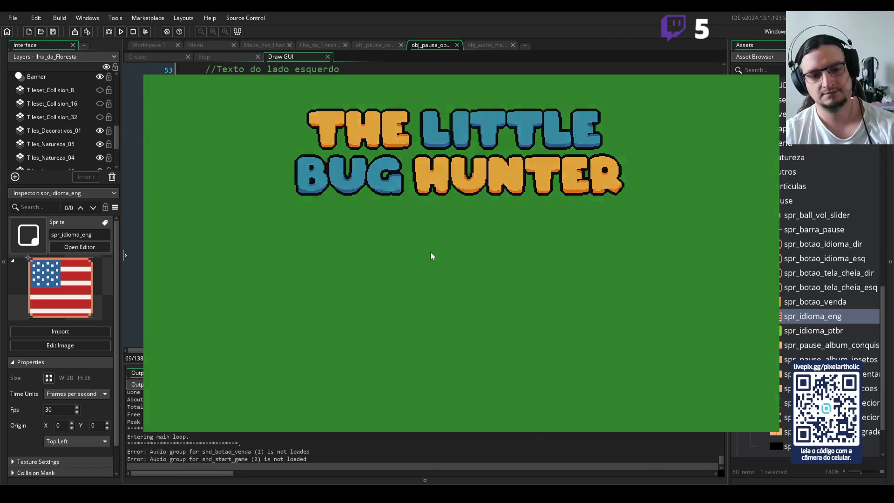
Check the Brazil and US flags on the pause book's Opções page, then close the game.
key("Escape")
key("q")
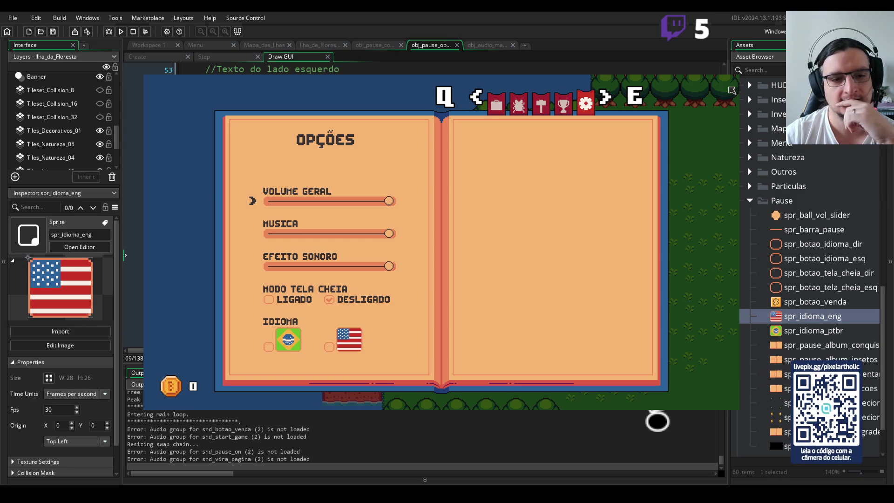
key("Escape")
scroll(433, 218, "up", 2)
scroll(432, 219, "up", 2)
scroll(432, 218, "up", 1)
scroll(435, 218, "up", 1)
scroll(440, 217, "up", 1)
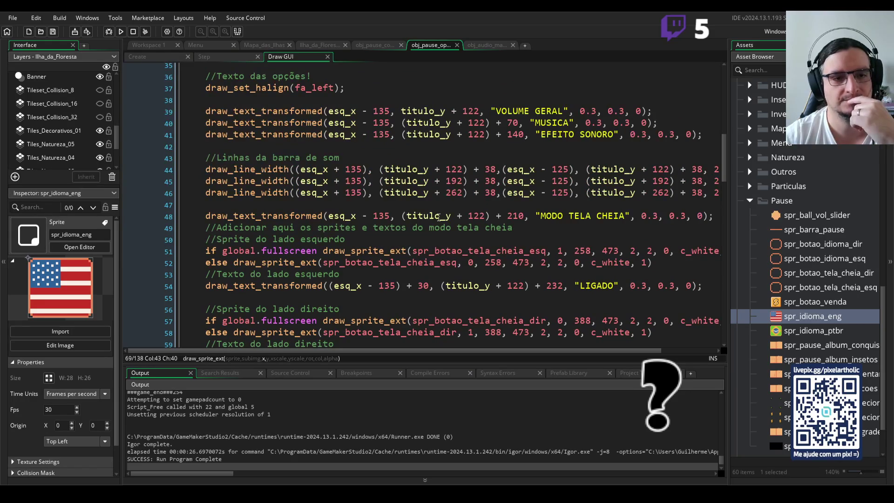
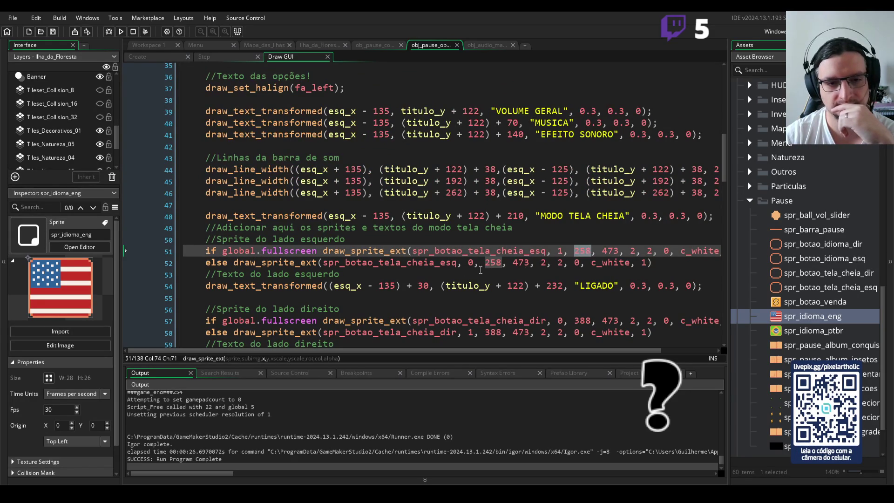
Test-run the game, check the pause menu's options page, then close the game window.
left_click(423, 273)
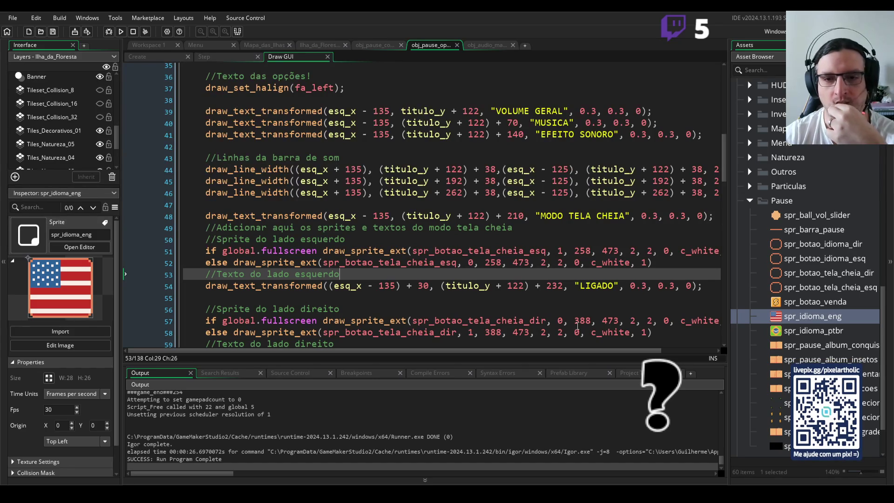
scroll(577, 326, "down", 2)
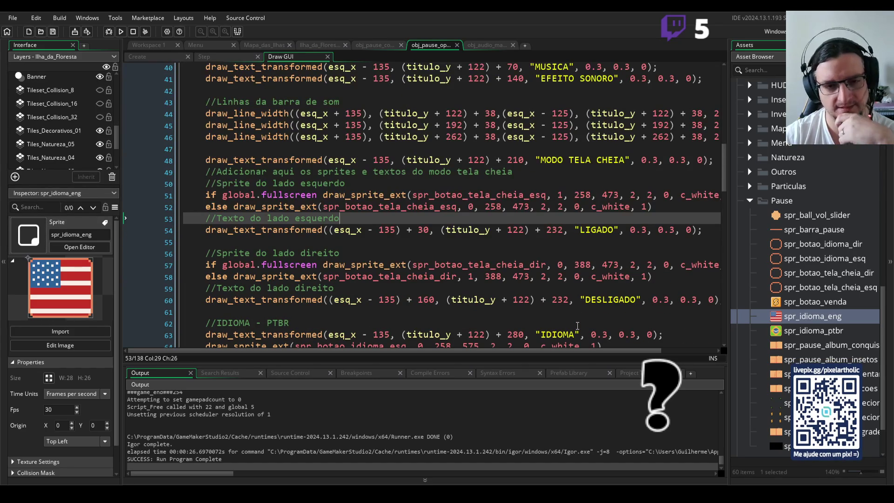
left_click(429, 276)
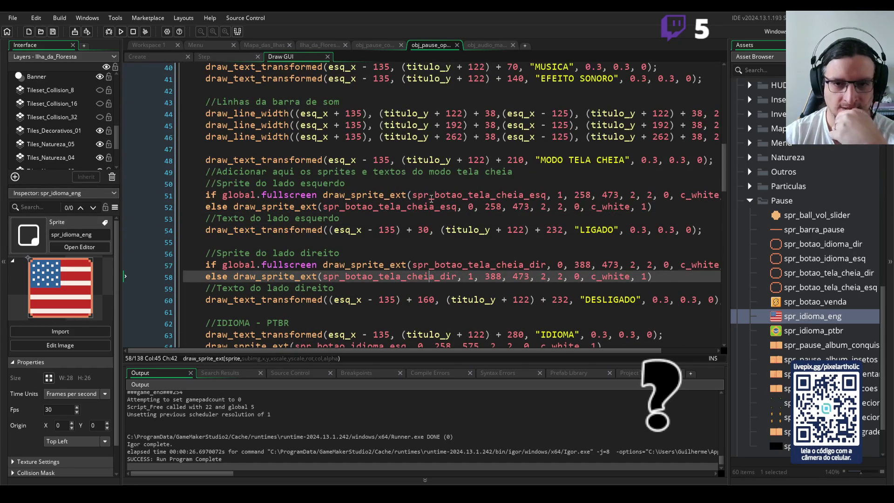
left_click(593, 196)
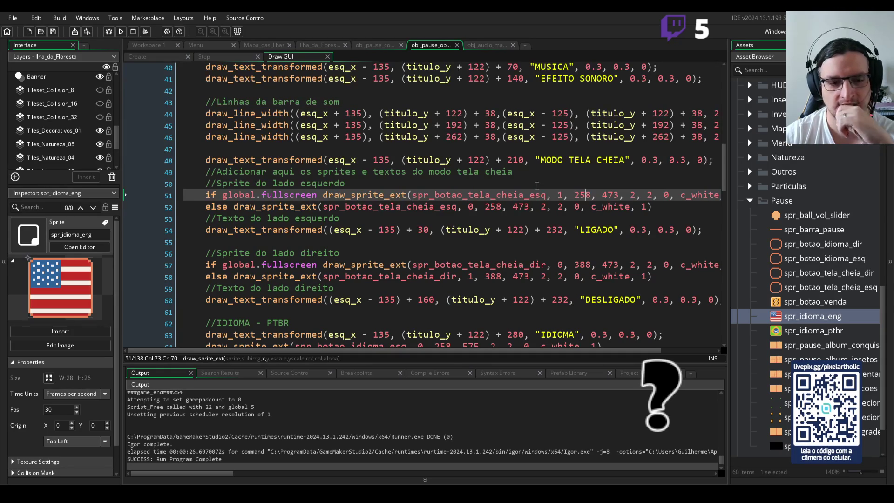
key("F5")
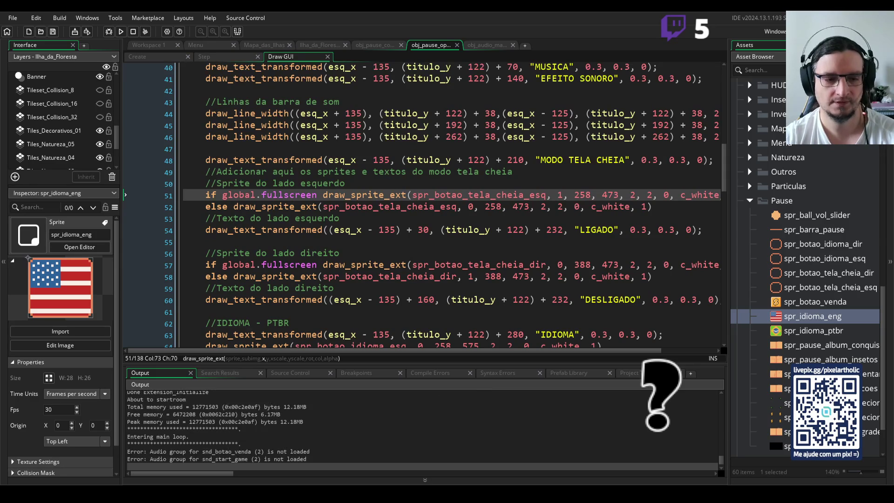
key("Escape")
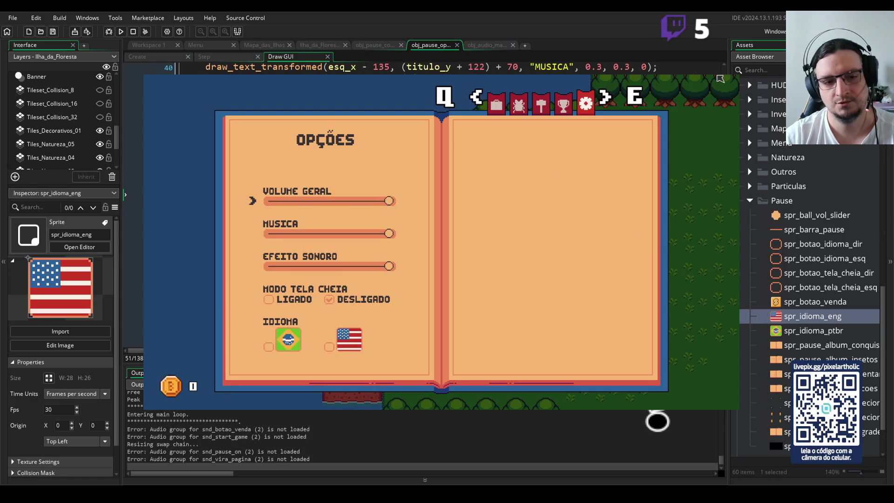
left_click(721, 78)
Set the PT-BR flag's x to 288, shift the ENG flag slightly right, and rebuild.
scroll(454, 259, "down", 3)
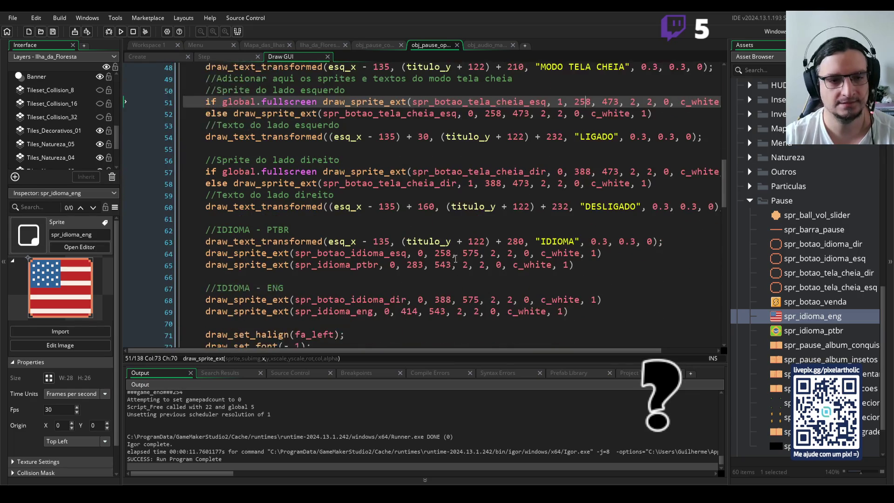
scroll(456, 258, "down", 2)
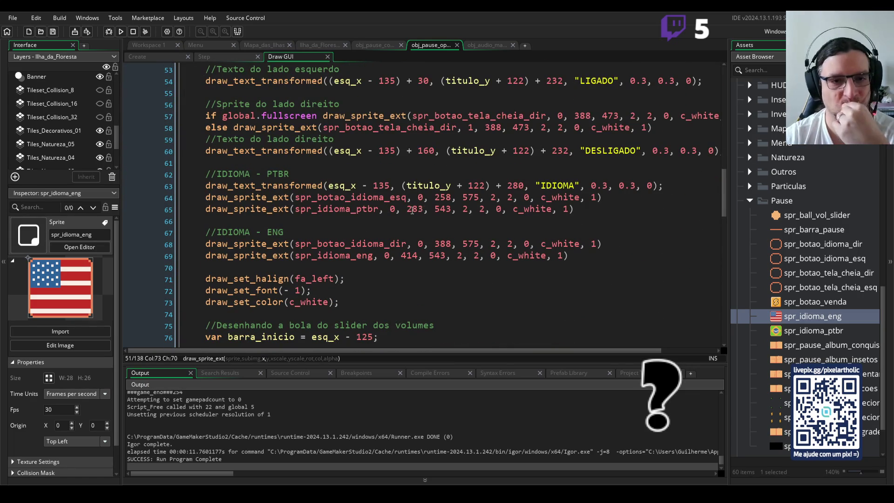
left_click(339, 211)
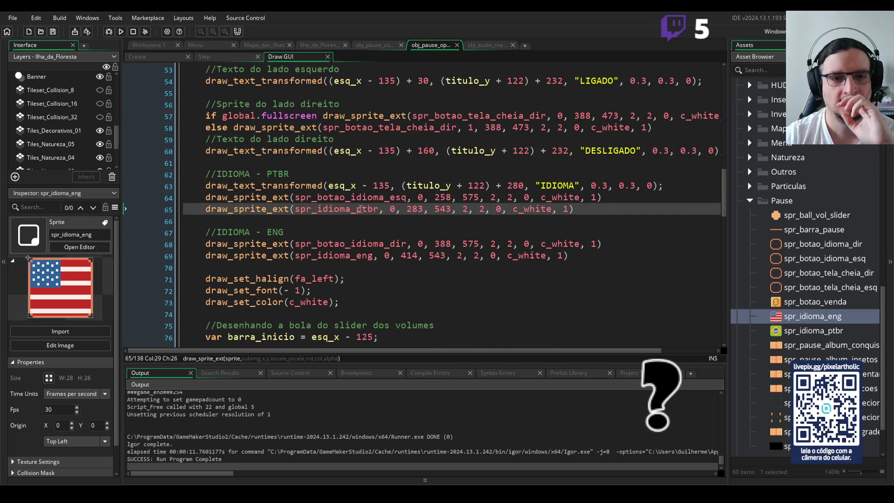
left_click(420, 209)
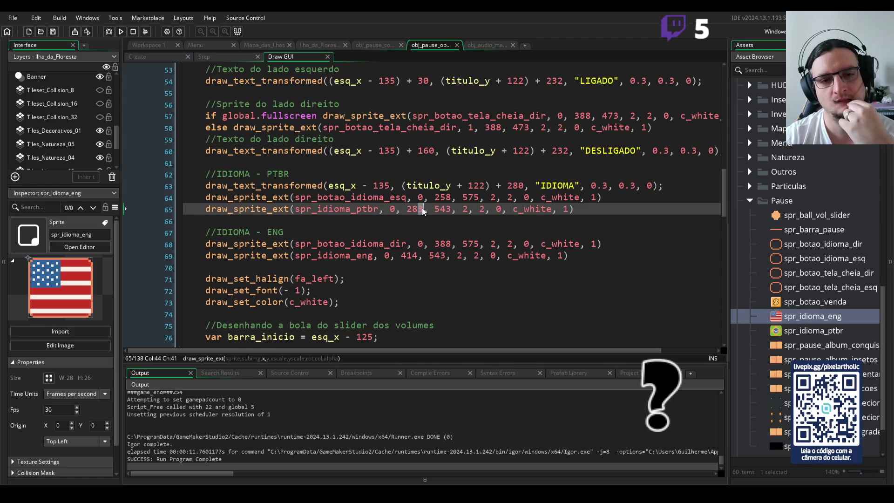
left_click(414, 209)
left_click_drag(415, 210, 422, 209)
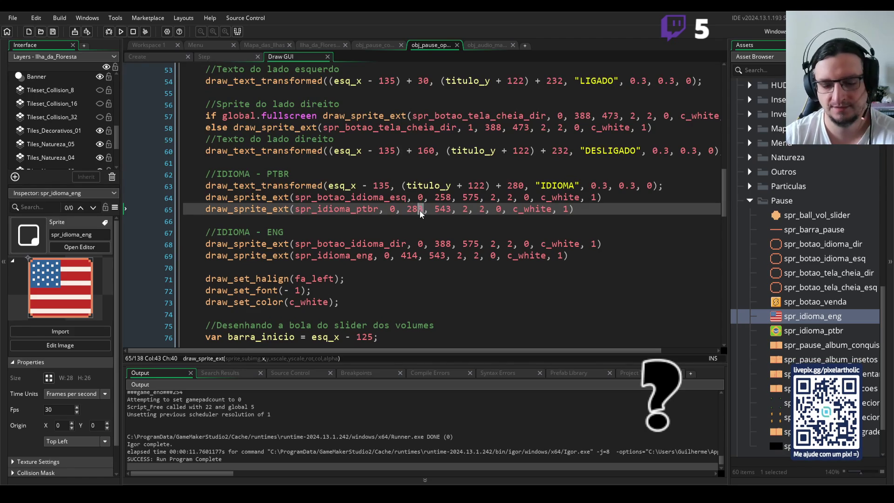
type("8")
left_click_drag(422, 256, 415, 256)
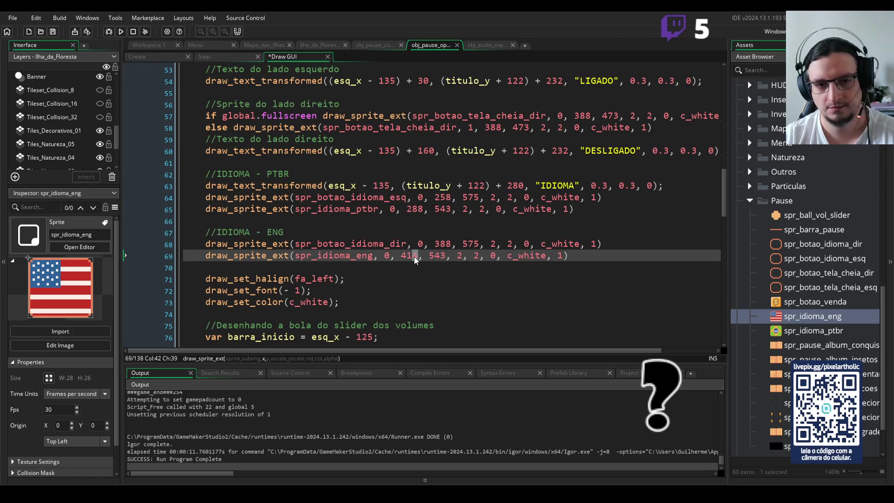
type("8")
key("F5")
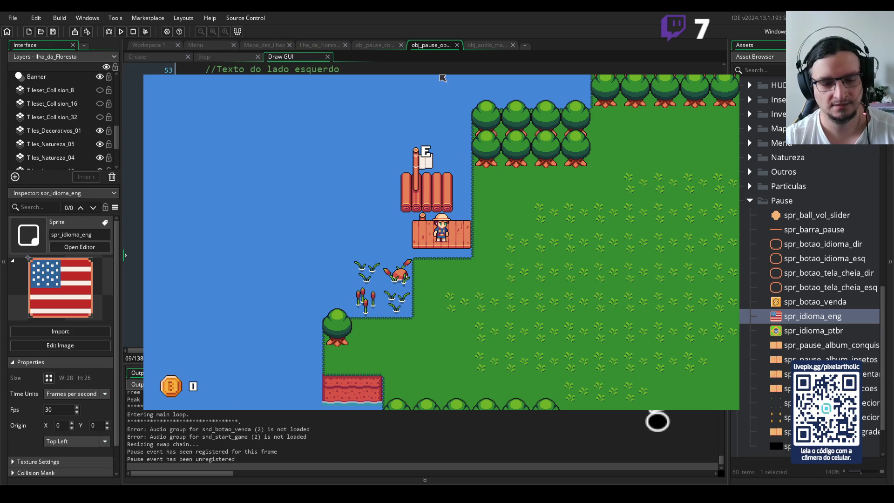
key("Escape")
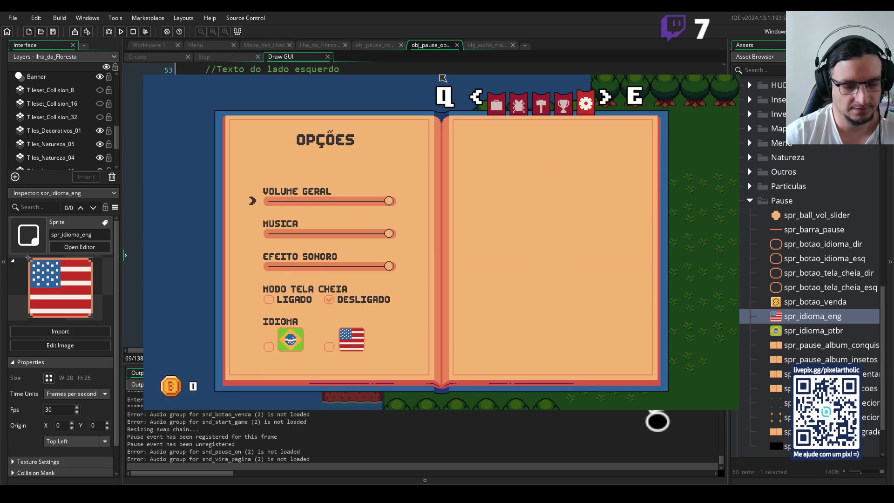
key("Down")
key("Down")
key("Down")
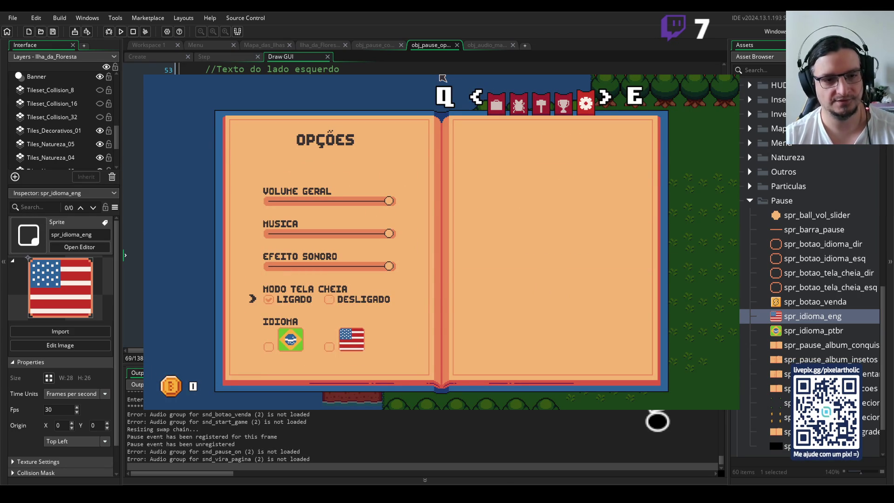
key("Left")
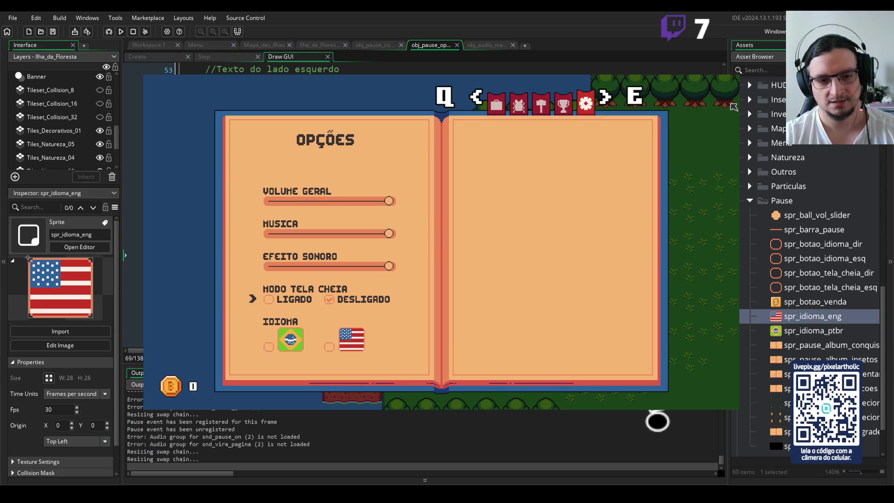
key("Down")
key("Up")
key("Down")
key("Down")
key("Down")
key("Down")
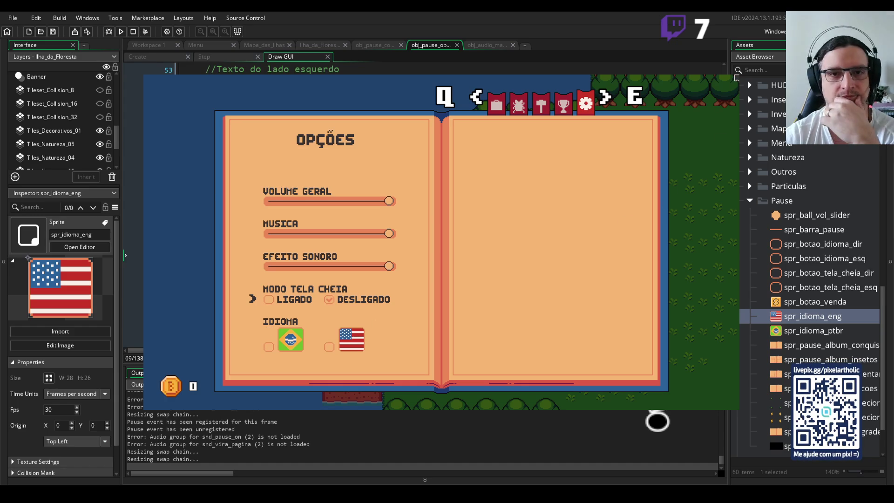
key("Escape")
scroll(451, 180, "up", 4)
scroll(453, 196, "up", 4)
scroll(454, 205, "up", 4)
scroll(456, 212, "up", 4)
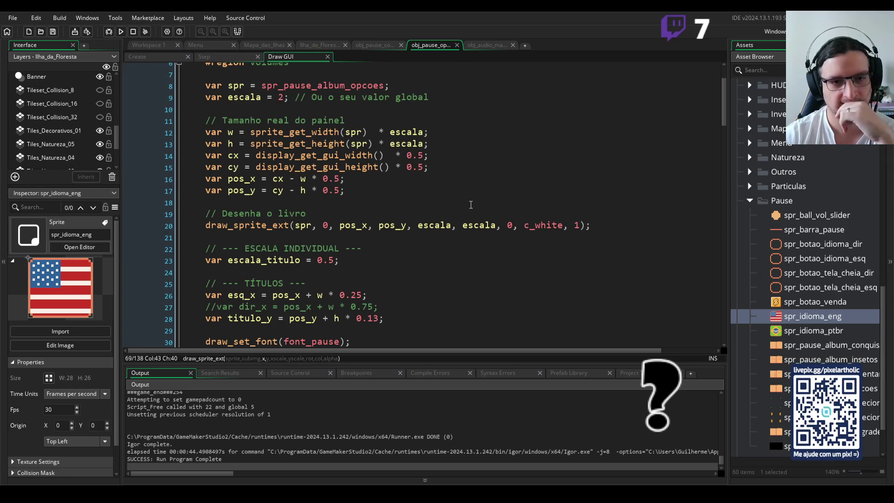
In the Step event, set line 18's wrap value to 5 and line 19's limit to 4.
left_click(213, 66)
left_click(211, 57)
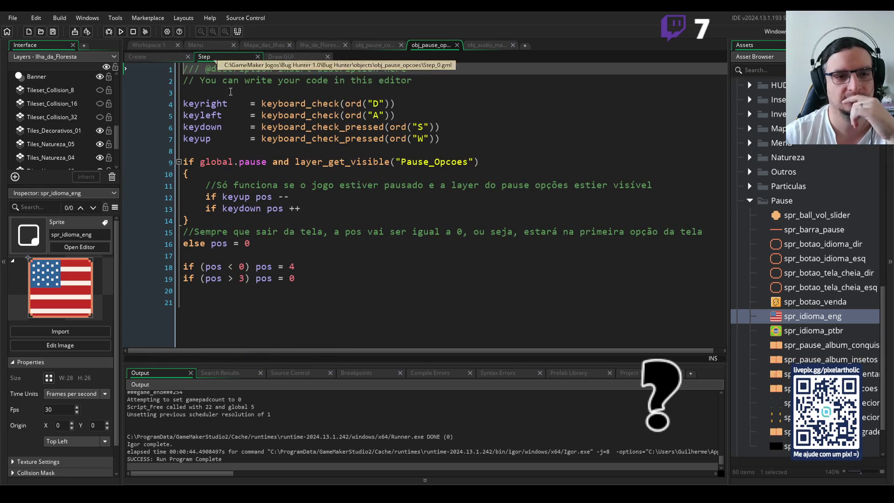
double_click(293, 266)
type("5")
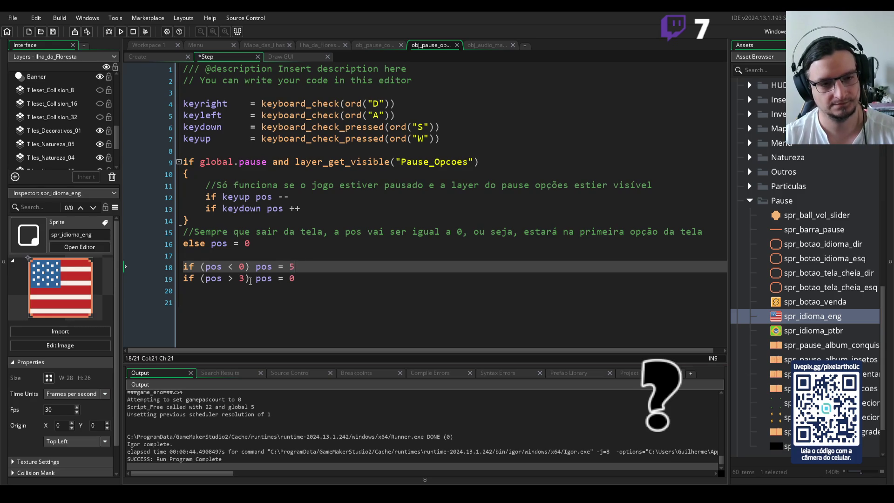
left_click(245, 278)
key("BackSpace")
type("4")
key("End")
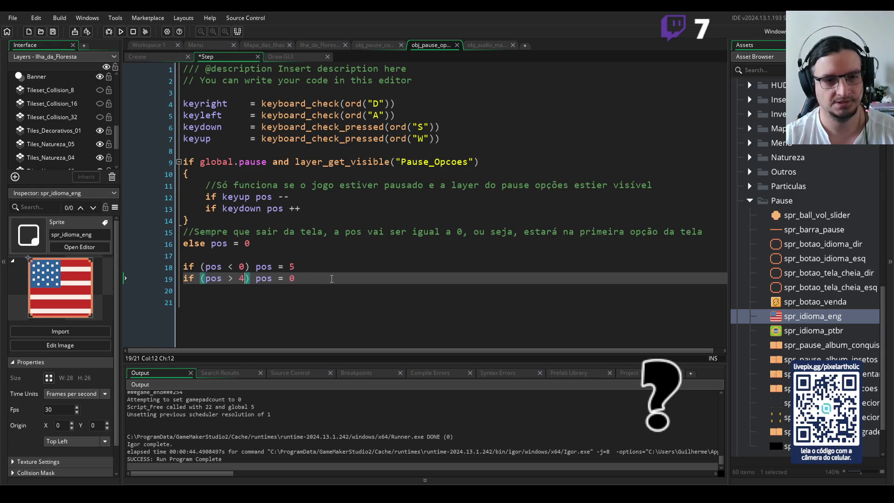
left_click(281, 57)
mouse_move(723, 90)
left_mouse_down()
mouse_move(709, 159)
mouse_move(711, 117)
mouse_move(723, 230)
left_mouse_up()
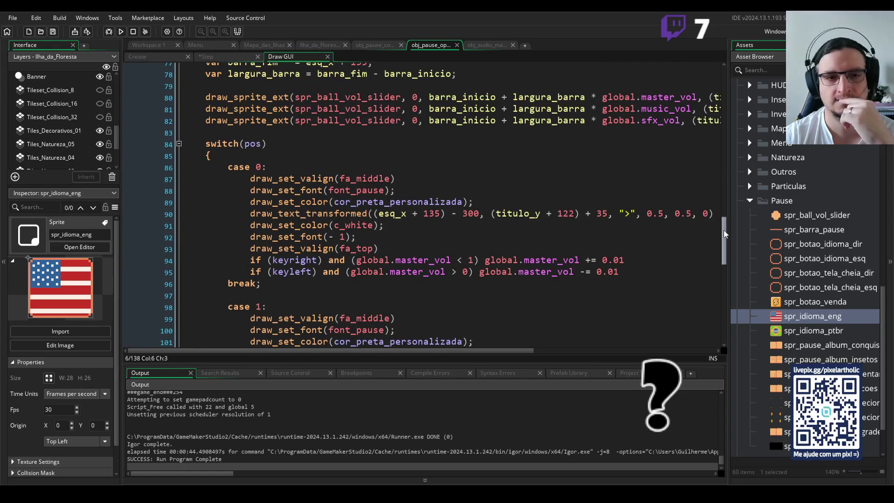
Paste a copy of the fullscreen case 3 block below it and renumber it case 4.
left_click(578, 227)
scroll(636, 244, "down", 4)
scroll(636, 244, "down", 3)
scroll(636, 244, "down", 3)
scroll(635, 244, "down", 3)
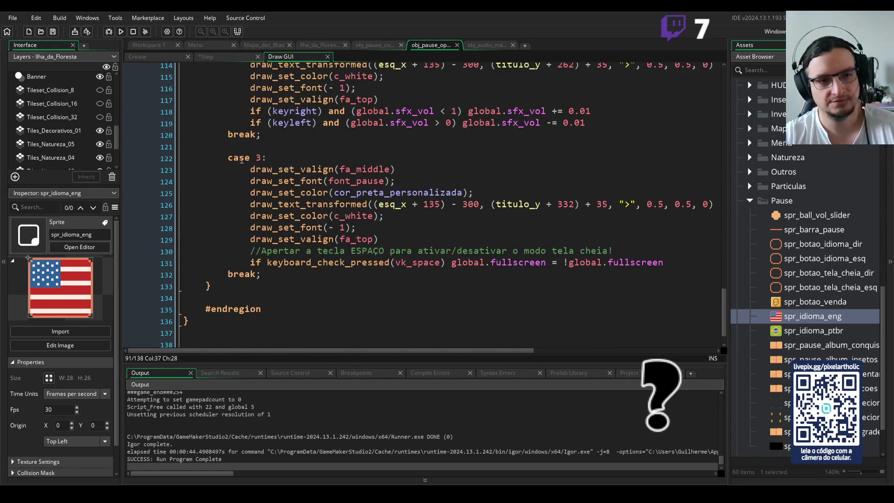
left_click_drag(227, 158, 271, 284)
key("ctrl+c")
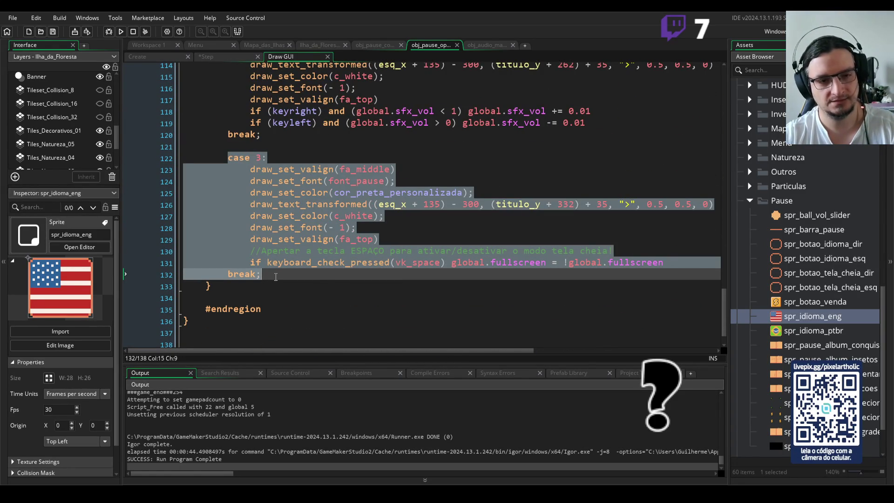
left_click(276, 277)
key("Return")
key("Return")
key("ctrl+v")
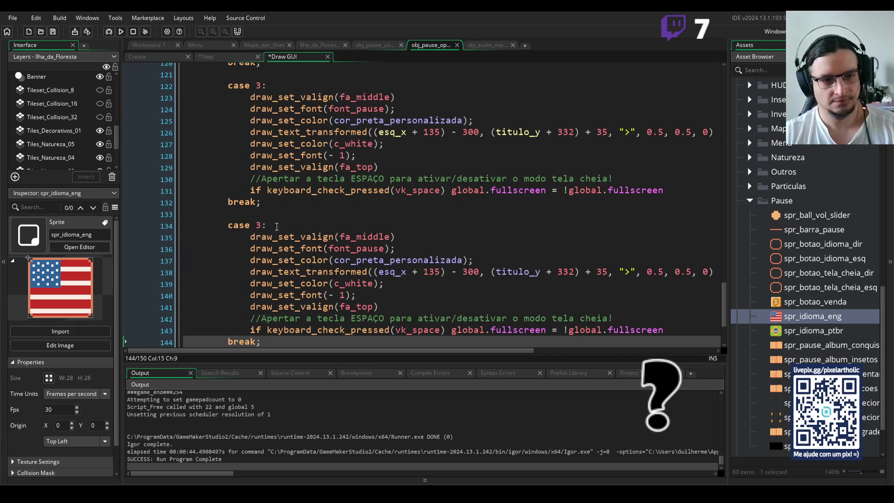
left_click(257, 226)
type("4")
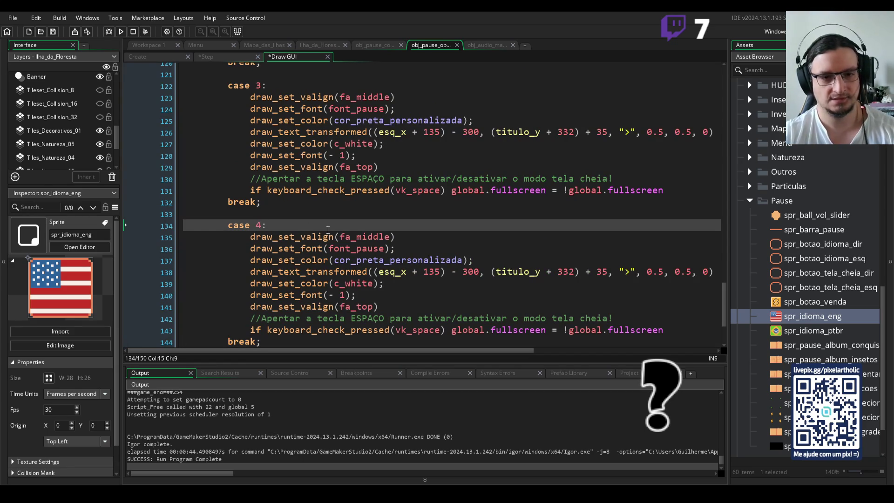